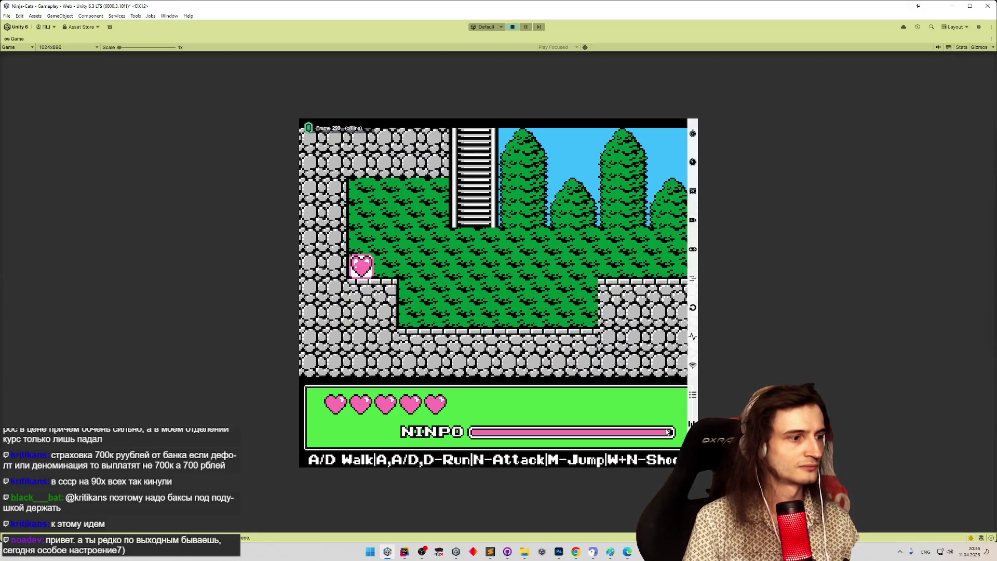
Step: Restore the full editor layout, show the NullReferenceException's stack trace, and exit Play mode
{"action": "key", "text": "shift+space"}
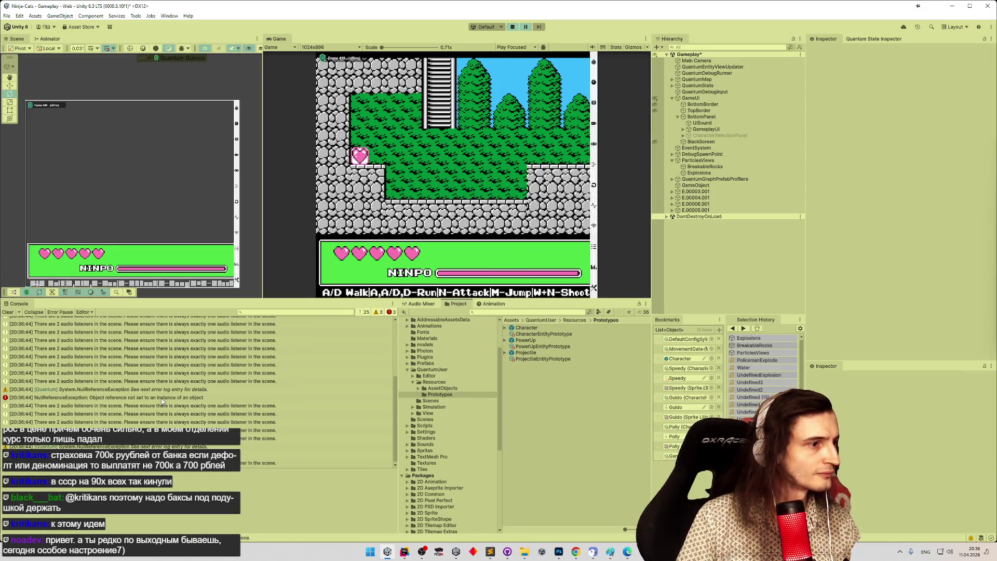
{"action": "left_click", "coordinate": [167, 397]}
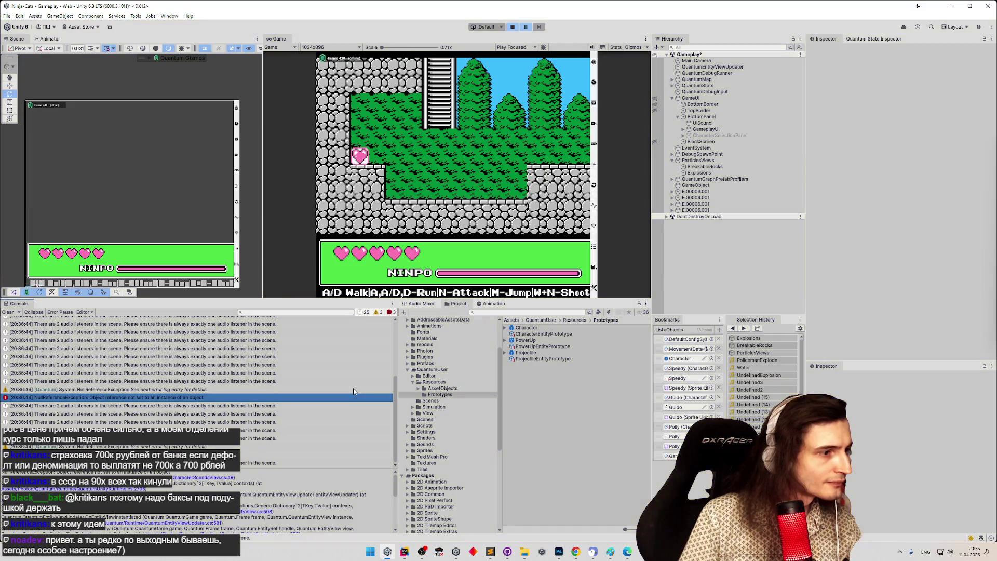
{"action": "key", "text": "ctrl+p"}
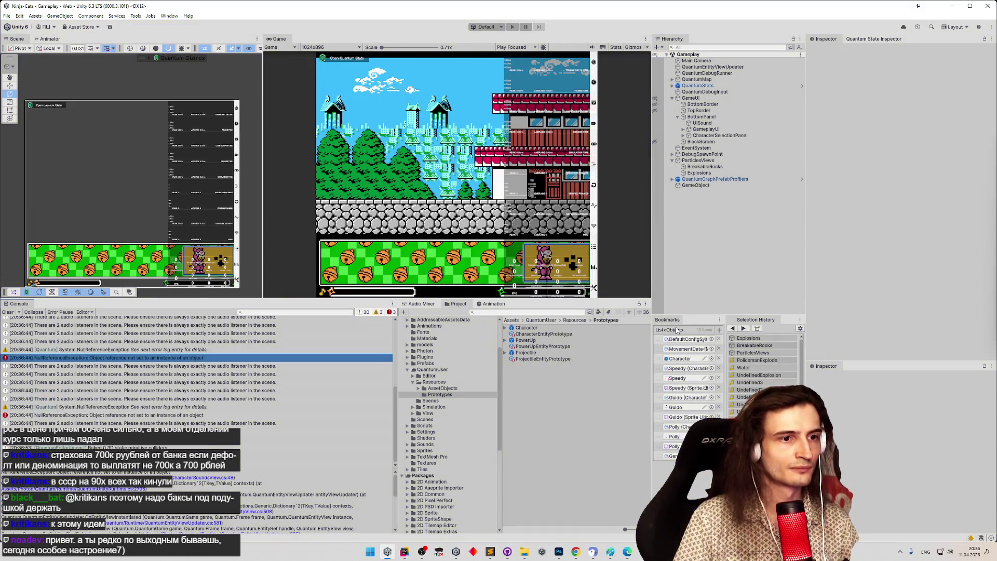
Step: Open the Character prefab, inspect its Audio and 3dSound sources, then start a playtest
{"action": "double_click", "coordinate": [563, 327]}
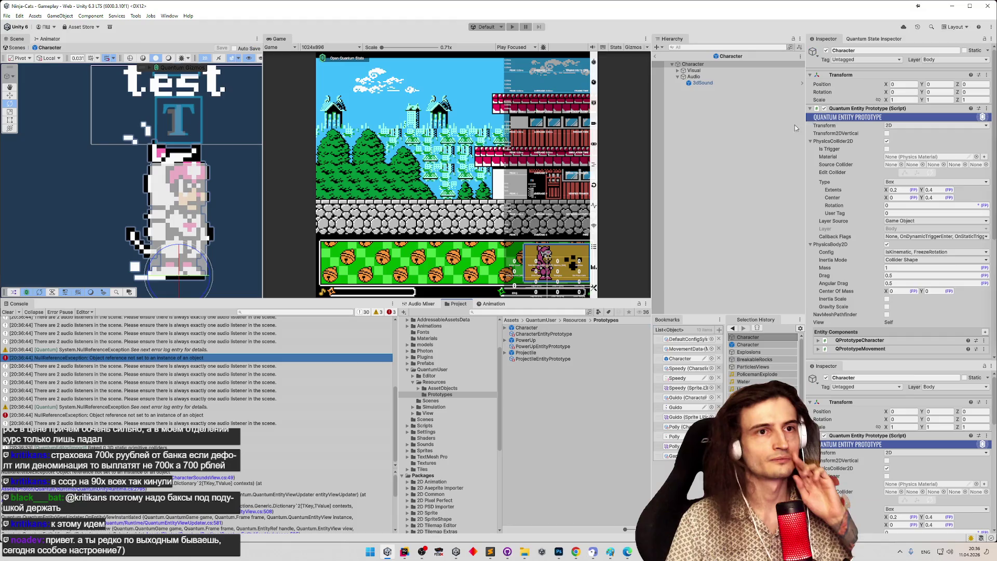
{"action": "left_click", "coordinate": [691, 77]}
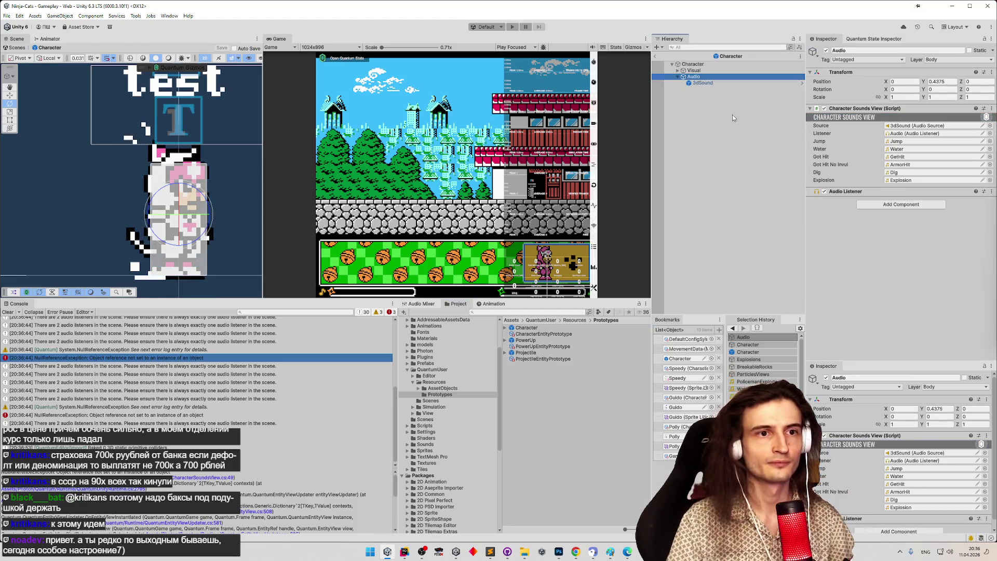
{"action": "left_click", "coordinate": [702, 83]}
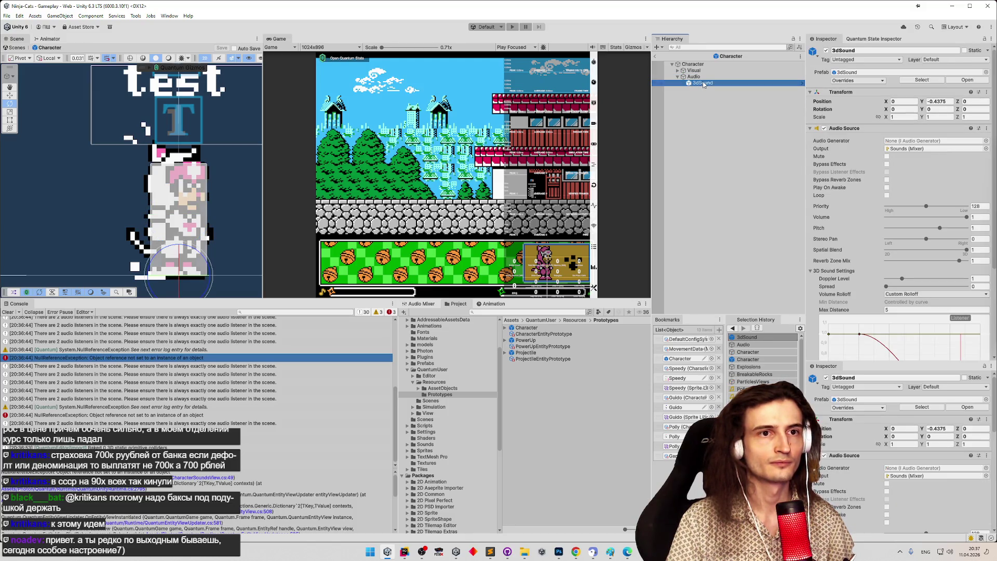
{"action": "left_click", "coordinate": [916, 182]}
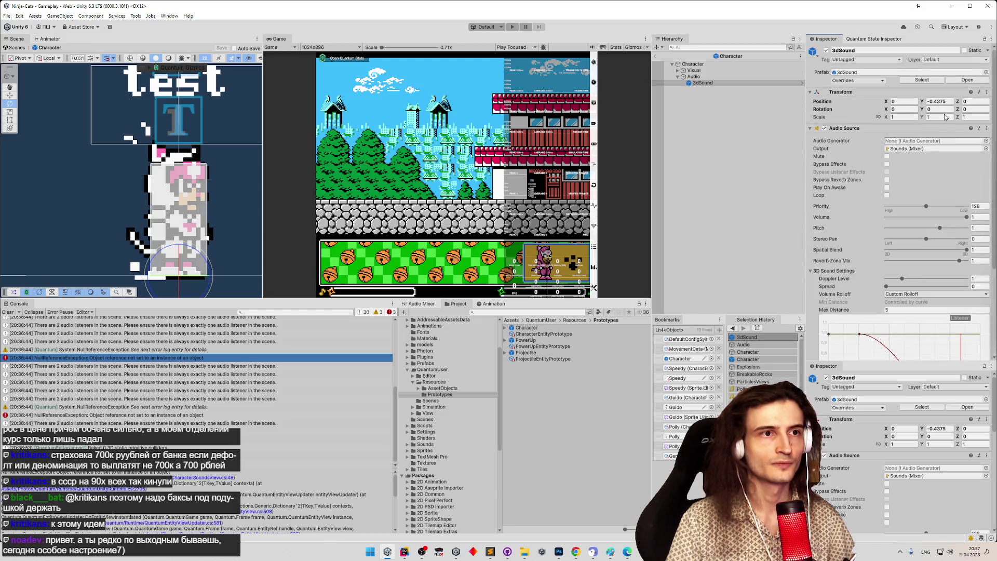
{"action": "left_click", "coordinate": [687, 65]}
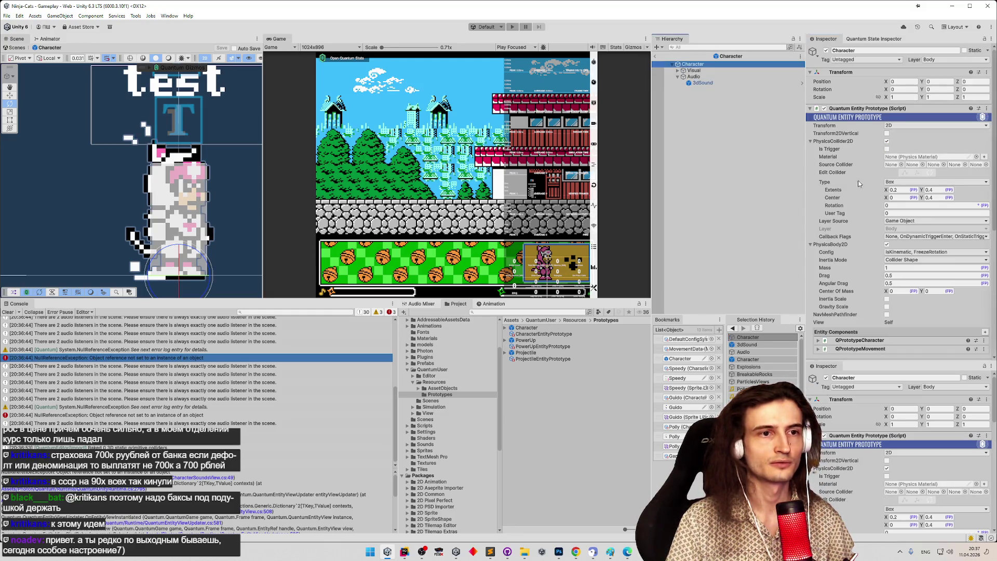
{"action": "left_click", "coordinate": [731, 83]}
{"action": "key", "text": "Up"}
{"action": "key", "text": "Up"}
{"action": "key", "text": "Up"}
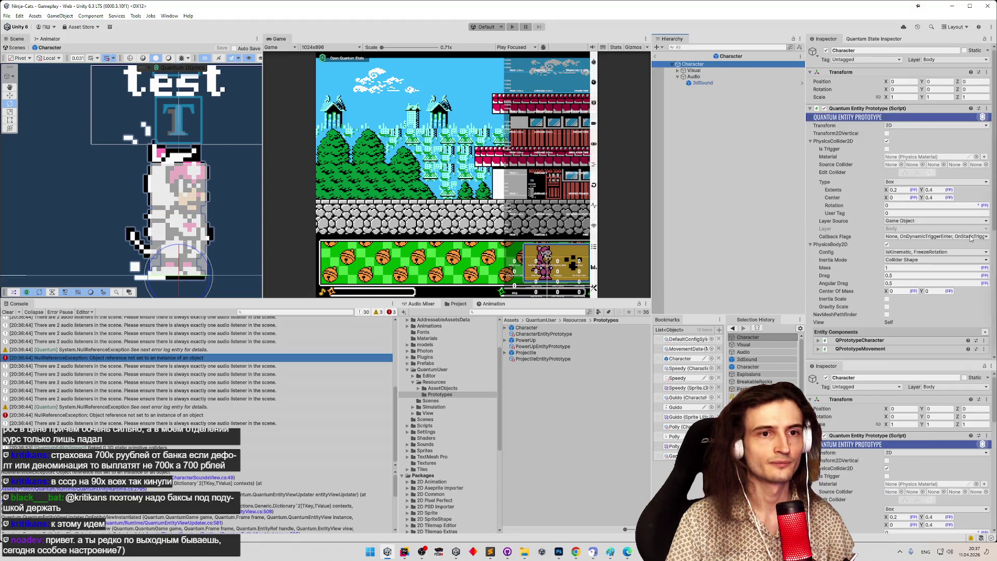
{"action": "scroll", "coordinate": [889, 194], "scroll_direction": "down", "scroll_amount": 10}
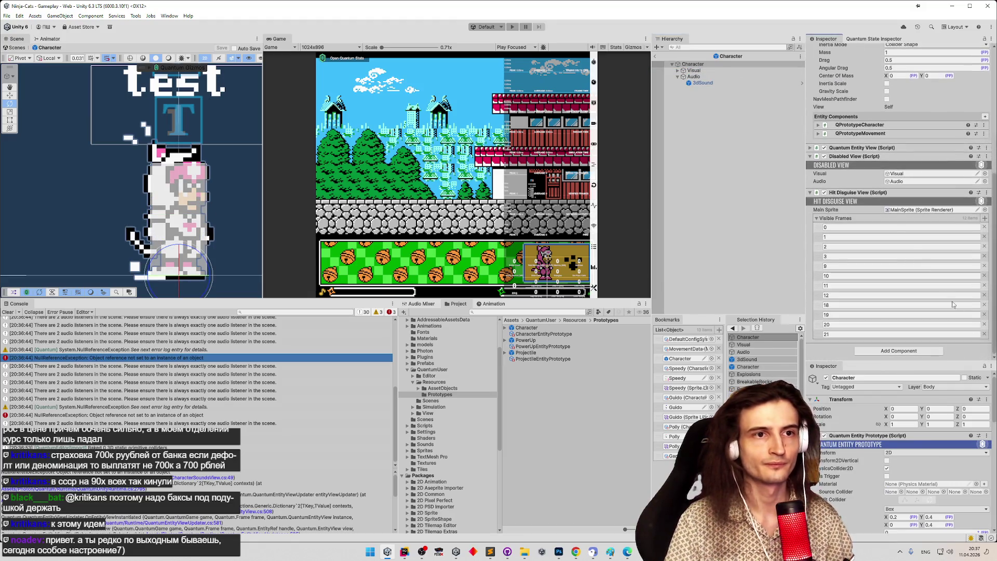
{"action": "key", "text": "ctrl+p"}
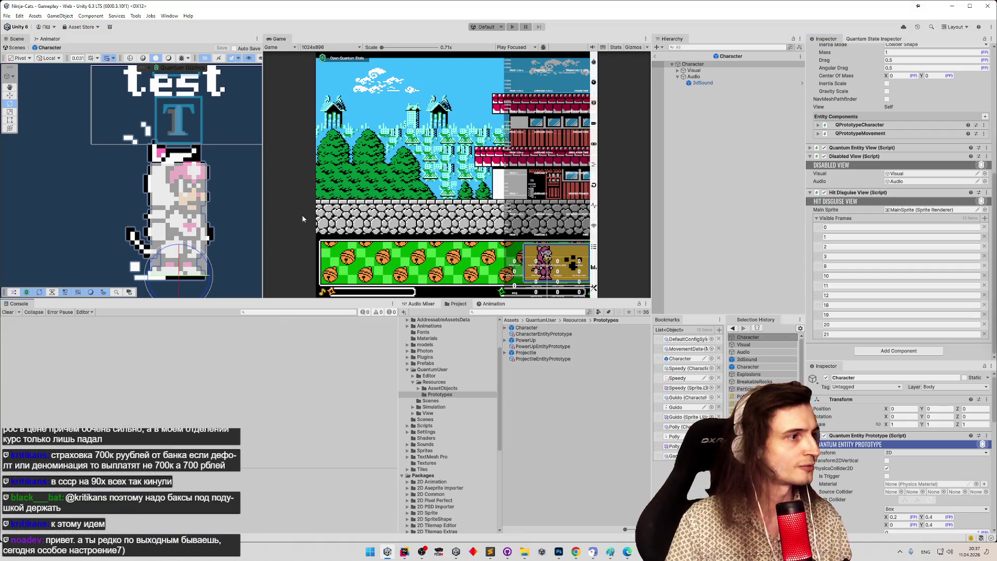
Step: Exit prefab mode into play, select the new NullReferenceException, and open CharacterSoundsView.cs line 49
{"action": "left_click", "coordinate": [519, 306]}
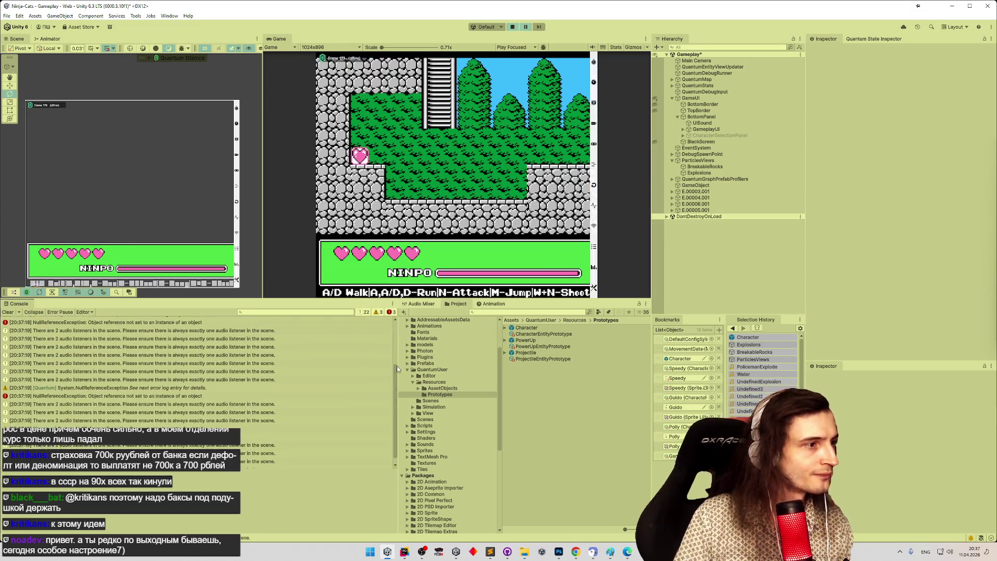
{"action": "left_click", "coordinate": [182, 394]}
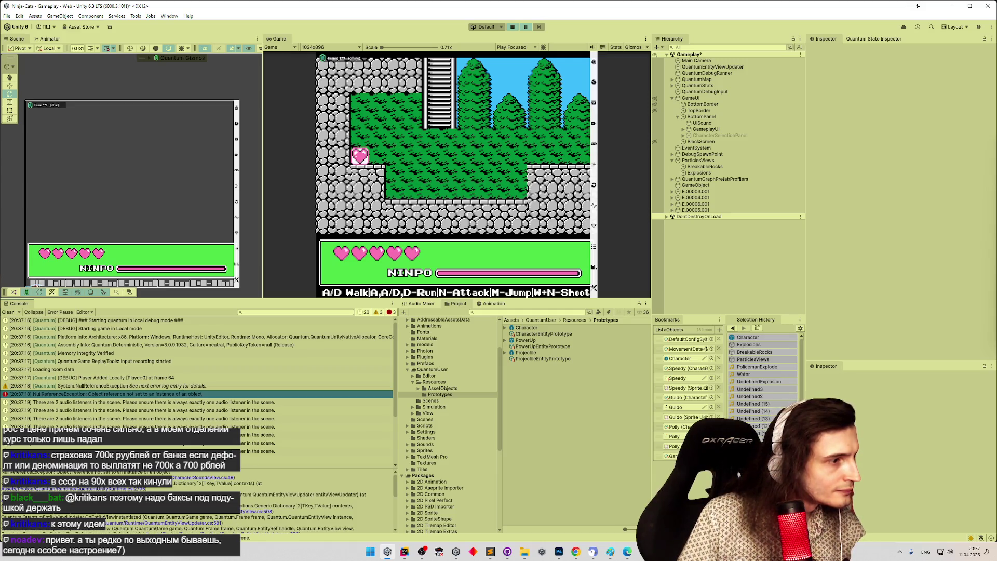
{"action": "left_click", "coordinate": [197, 478]}
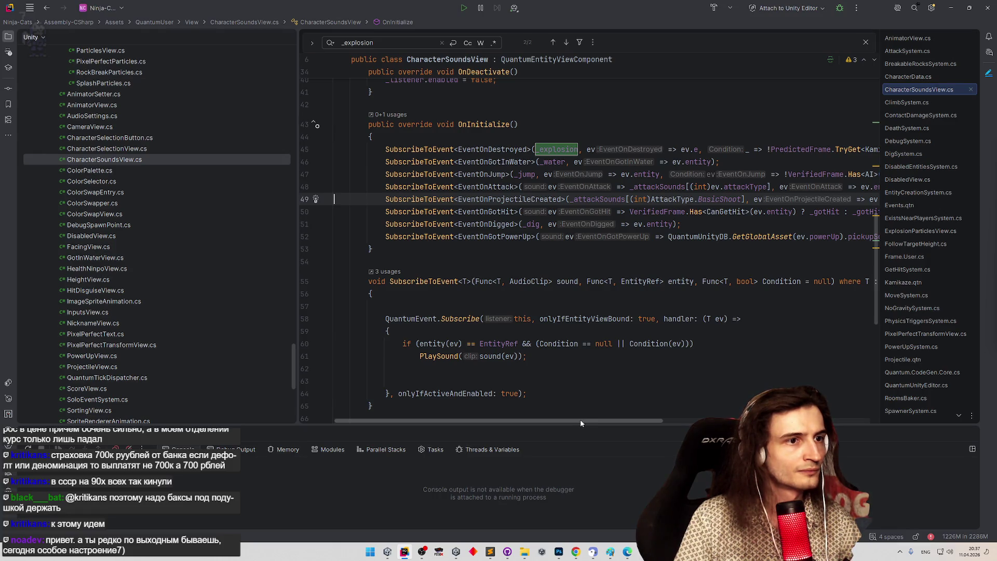
Step: Insert 'ev =>' before the projectile sound argument on line 49, then return to Unity
{"action": "left_click_drag", "start_coordinate": [581, 421], "coordinate": [592, 419]}
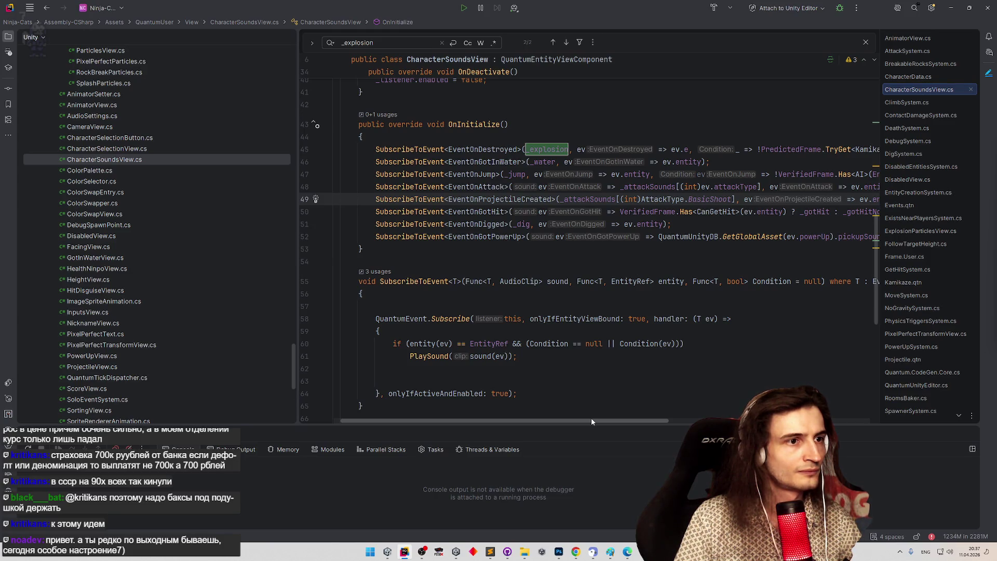
{"action": "mouse_move", "coordinate": [592, 422]}
{"action": "left_mouse_down"}
{"action": "mouse_move", "coordinate": [647, 423]}
{"action": "mouse_move", "coordinate": [585, 420]}
{"action": "left_mouse_up"}
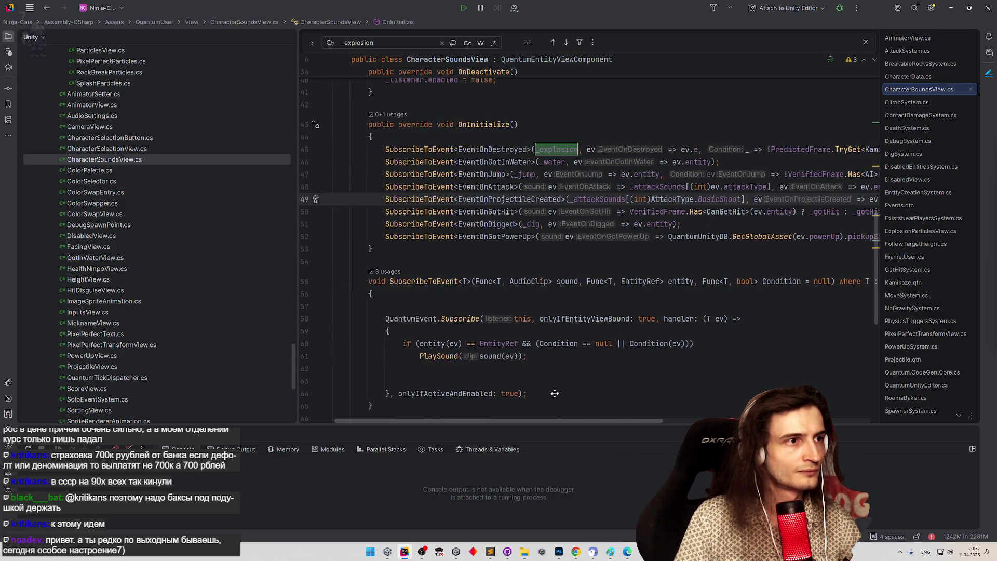
{"action": "scroll", "coordinate": [550, 368], "scroll_direction": "up", "scroll_amount": 5}
{"action": "scroll", "coordinate": [552, 379], "scroll_direction": "up", "scroll_amount": 4}
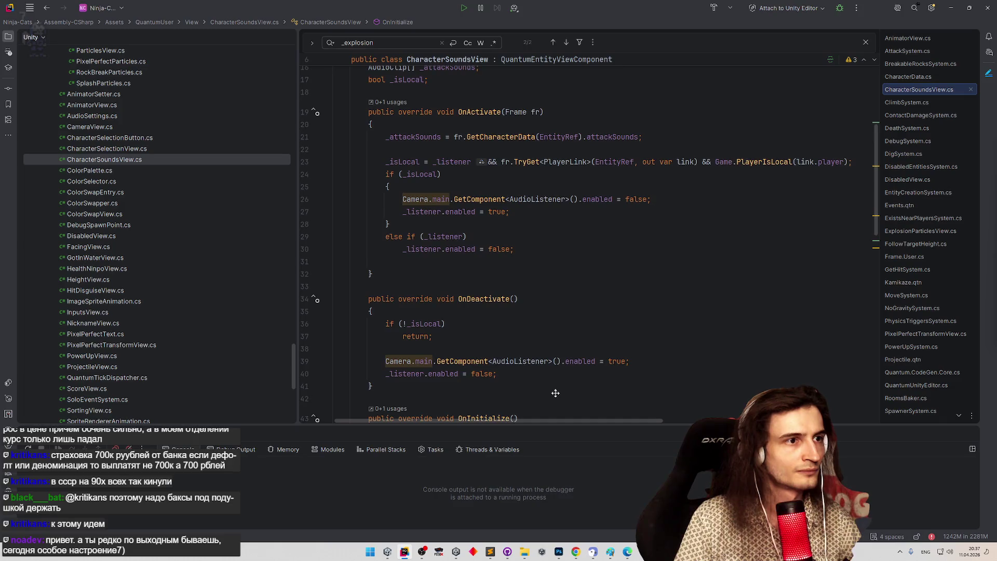
{"action": "scroll", "coordinate": [555, 393], "scroll_direction": "down", "scroll_amount": 5}
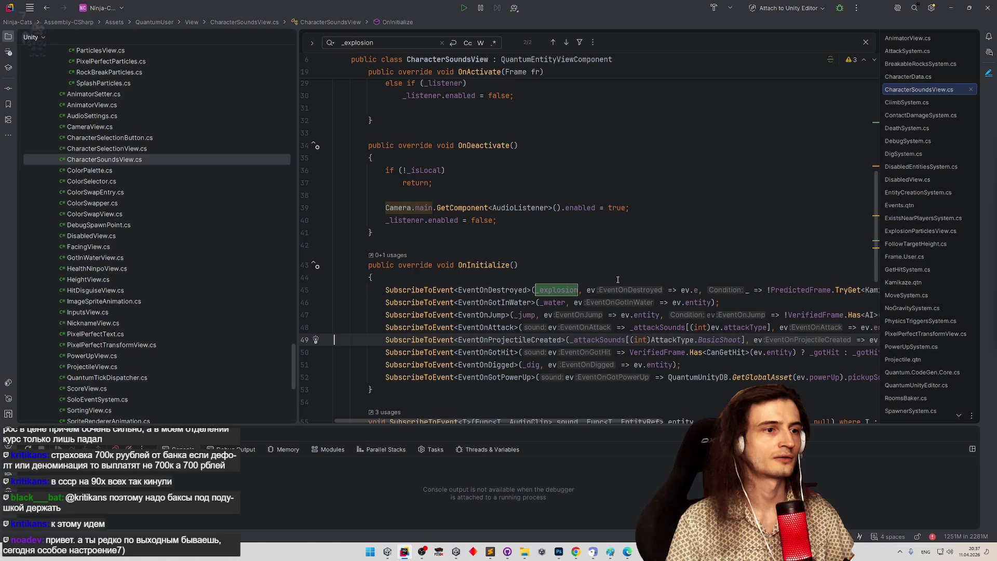
{"action": "scroll", "coordinate": [617, 276], "scroll_direction": "up", "scroll_amount": 5}
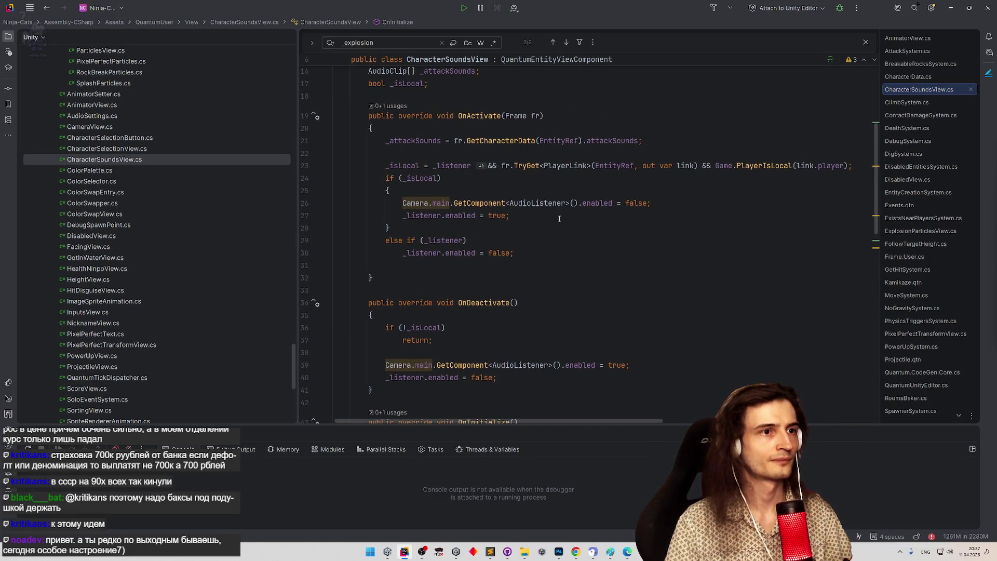
{"action": "scroll", "coordinate": [560, 219], "scroll_direction": "down", "scroll_amount": 6}
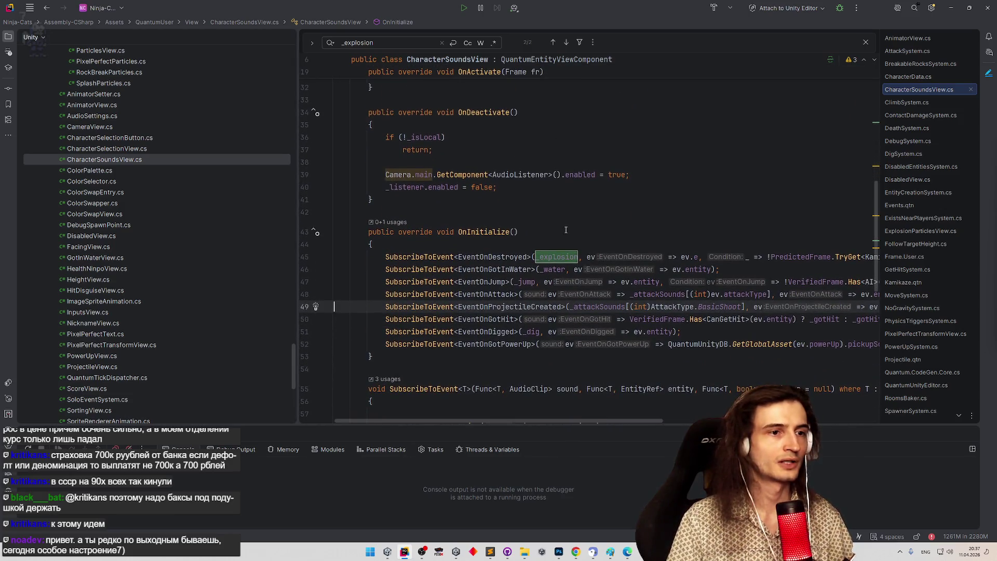
{"action": "left_click", "coordinate": [568, 307]}
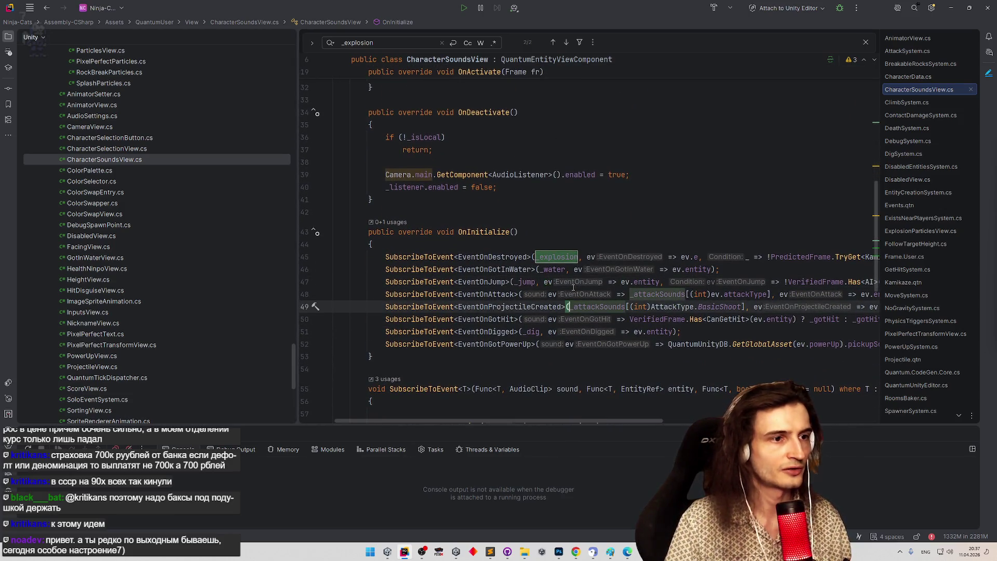
{"action": "type", "text": "ev =>"}
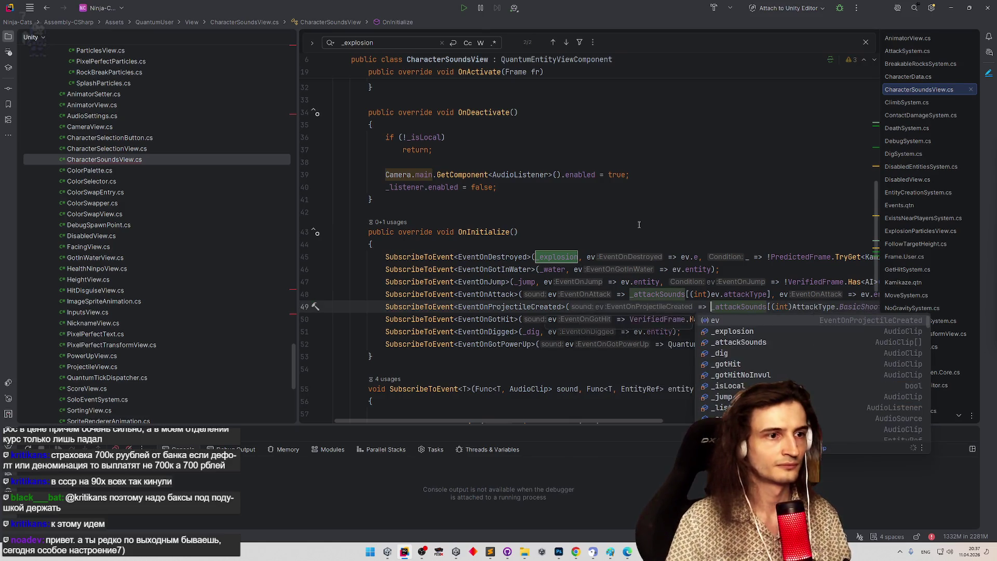
{"action": "key", "text": "ctrl+alt+Left"}
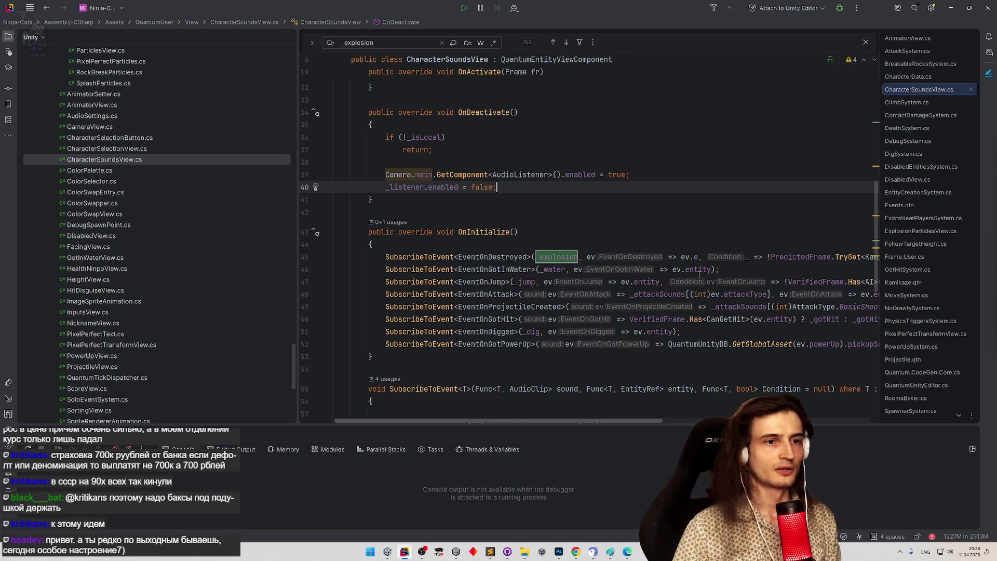
{"action": "key", "text": "alt+Tab"}
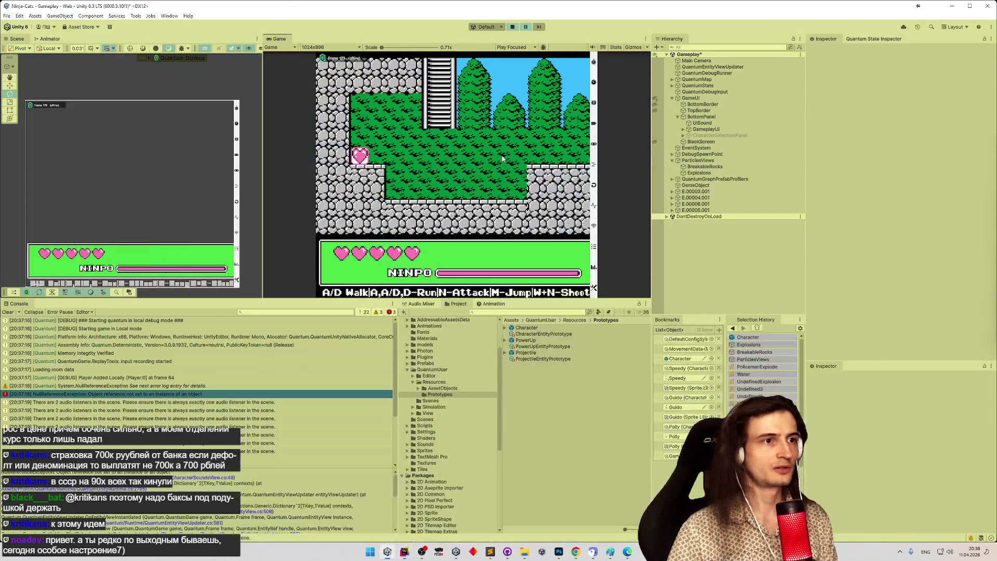
Step: Save in Unity and exit Play mode so the game recompiles for a fresh playtest
{"action": "key", "text": "ctrl+s"}
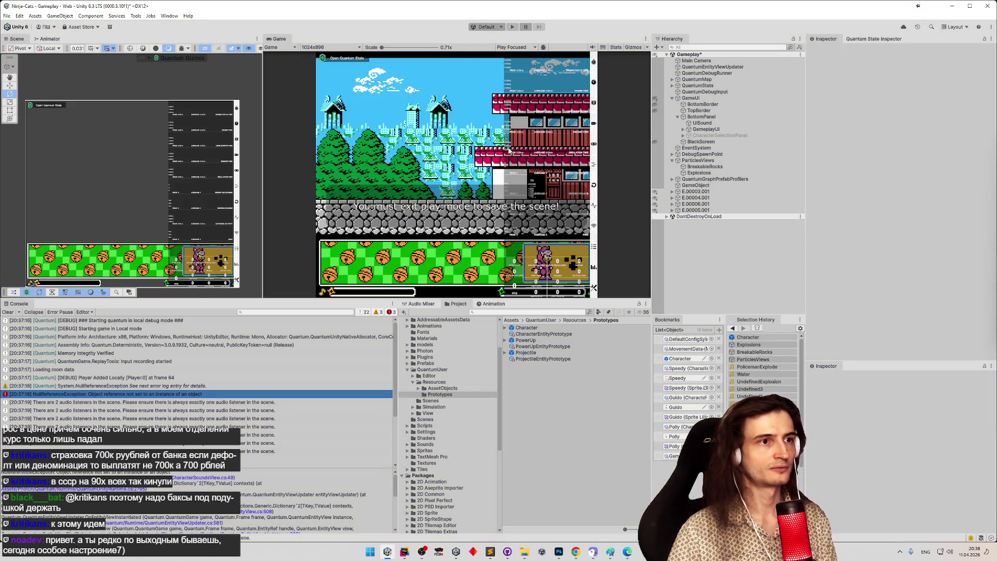
{"action": "key", "text": "ctrl+p"}
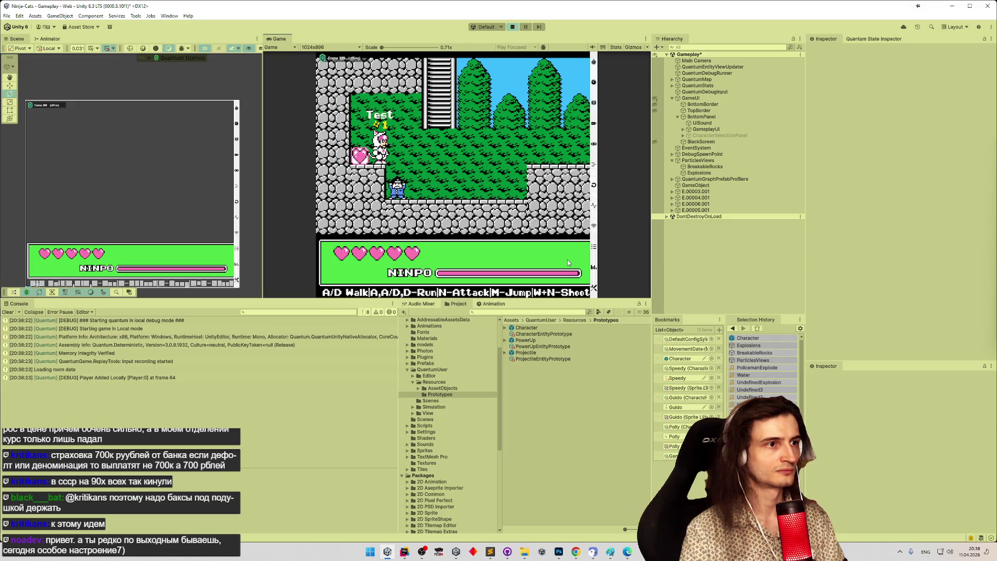
Step: Walk the player off the ledge, climb the ladder, then drop back into the cave room
{"action": "key", "text": "d"}
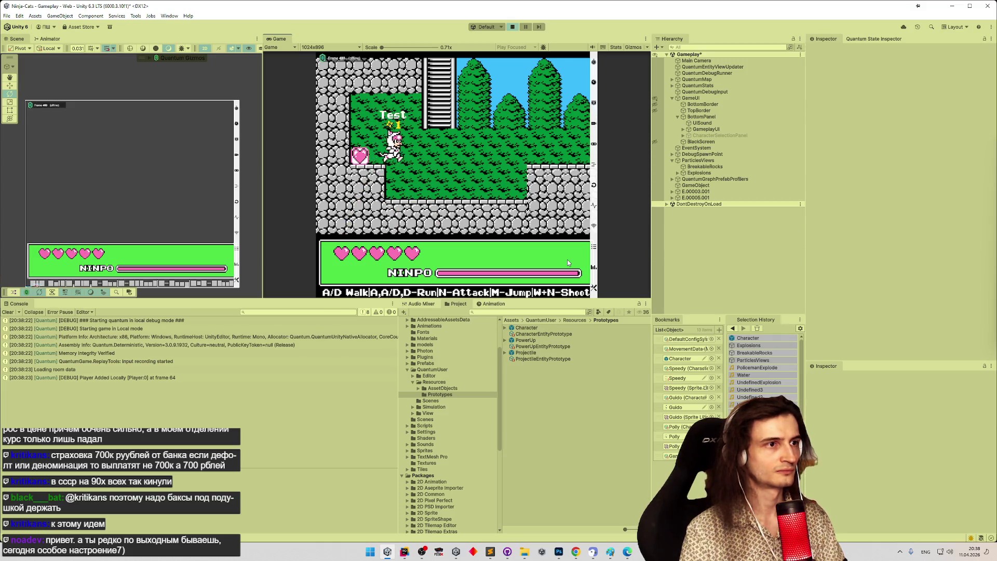
{"action": "key", "text": "m"}
{"action": "key", "text": "w"}
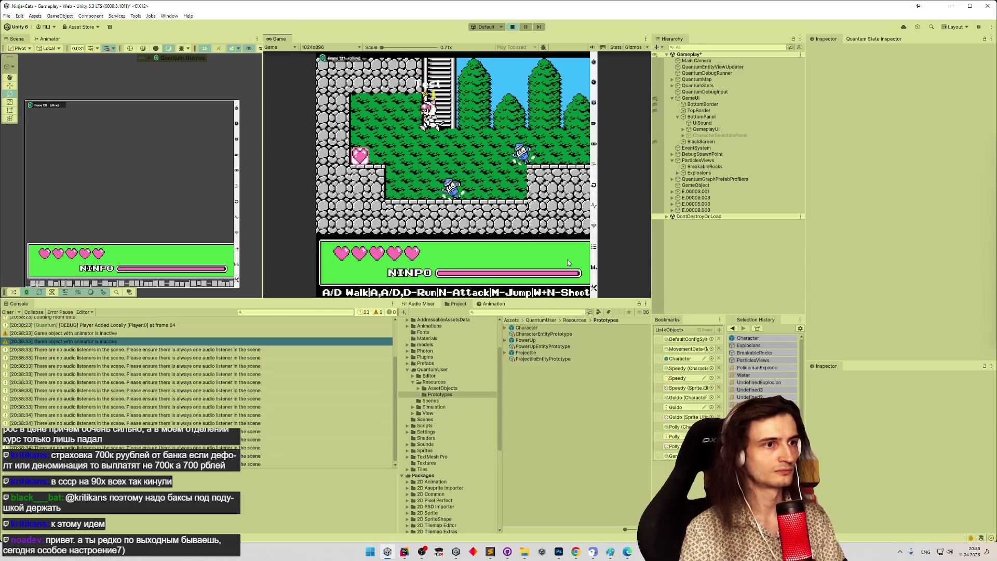
{"action": "key", "text": "w"}
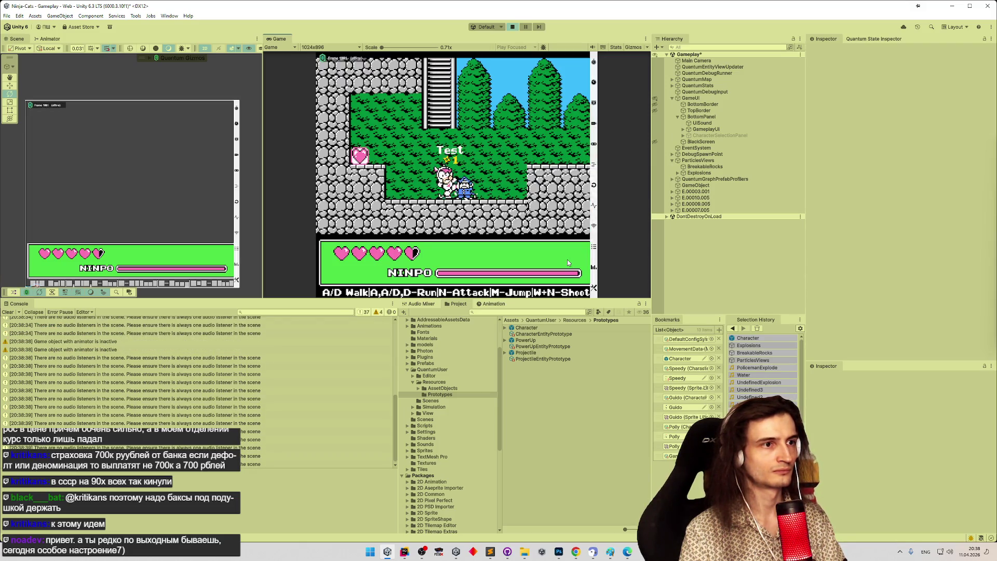
{"action": "key", "text": "w"}
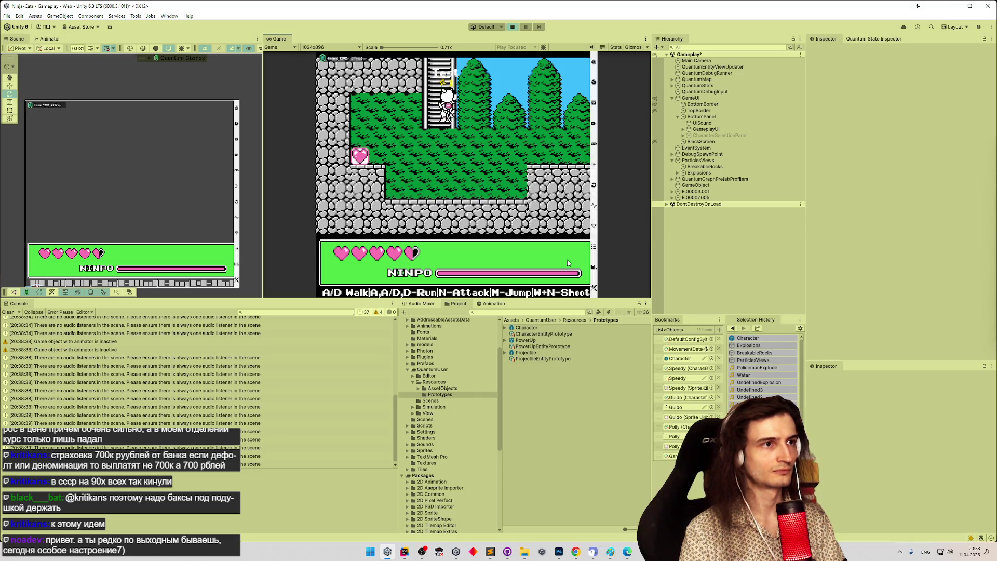
{"action": "key", "text": "s"}
{"action": "key", "text": "a"}
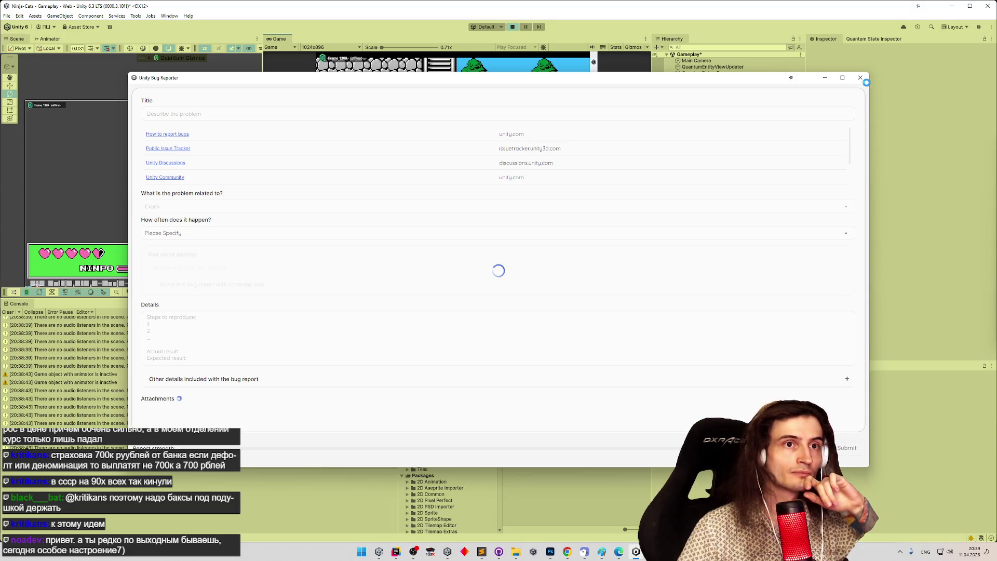
Step: Close the Bug Reporter and discard the crash report without submitting it
{"action": "left_click", "coordinate": [860, 78]}
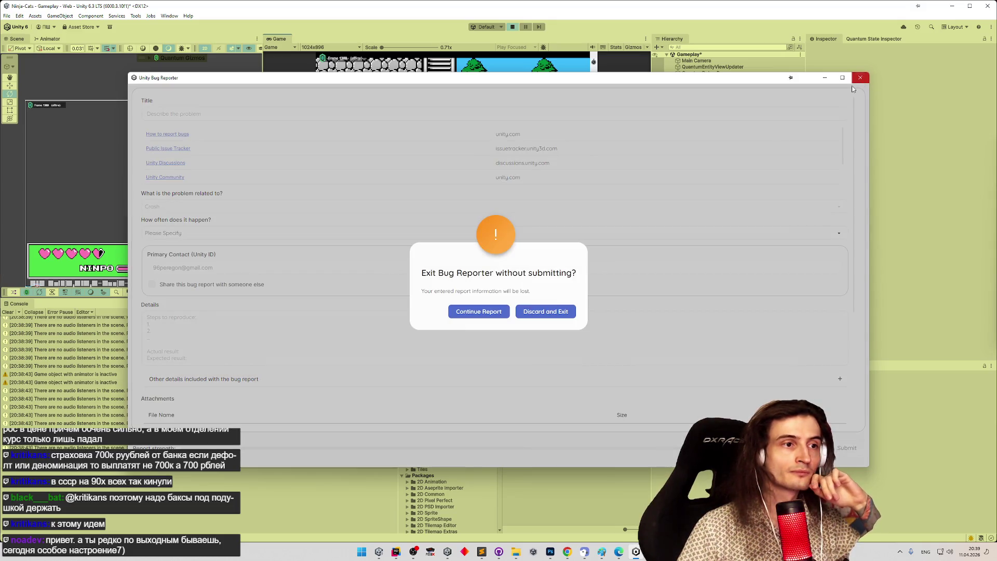
{"action": "left_click", "coordinate": [552, 317]}
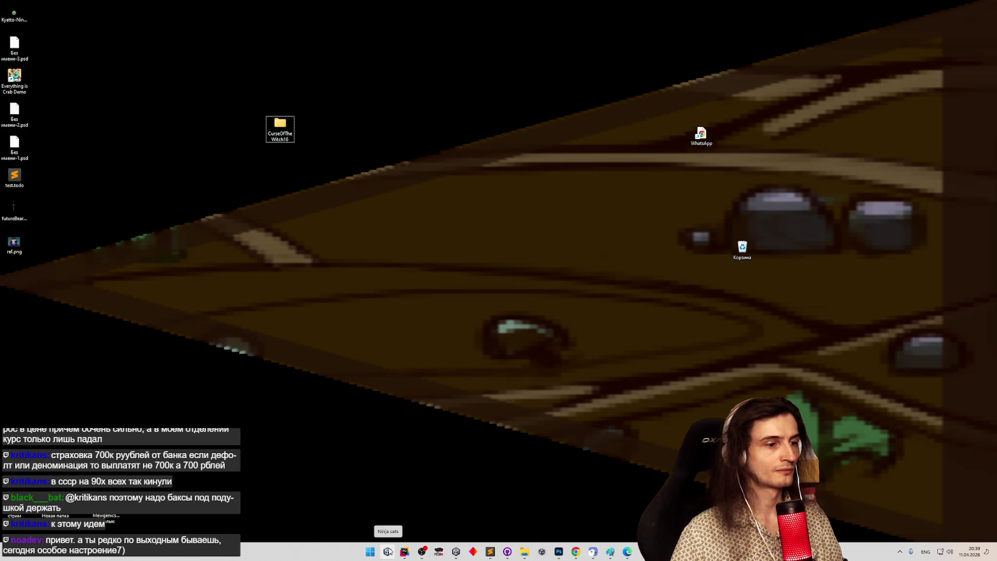
Step: In tasks.todo, add the indented note 'звук взрыва есть даже когда камикадзе' under the explosion-sound item
{"action": "left_click", "coordinate": [491, 551]}
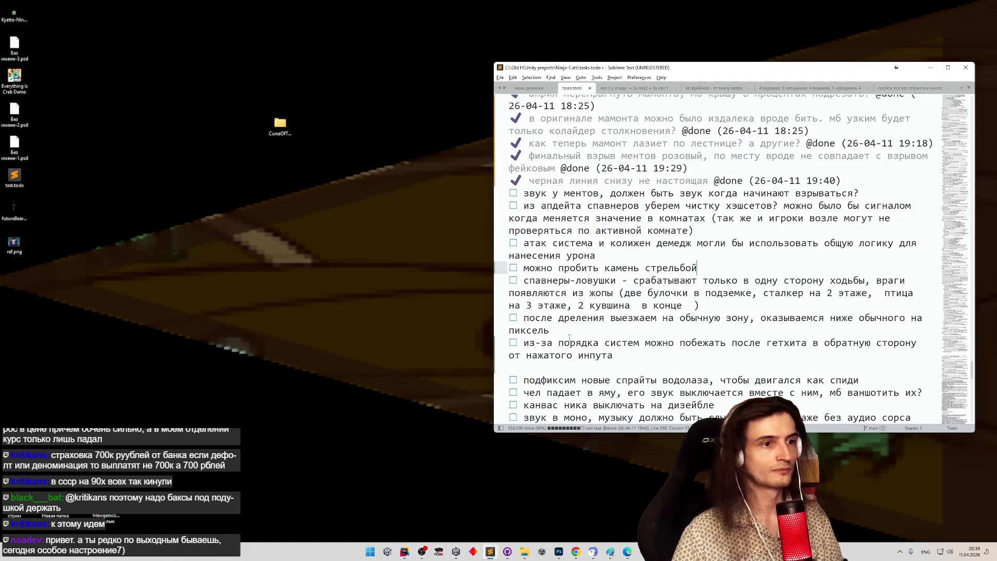
{"action": "left_click", "coordinate": [605, 213]}
{"action": "left_click", "coordinate": [893, 193]}
{"action": "key", "text": "Return"}
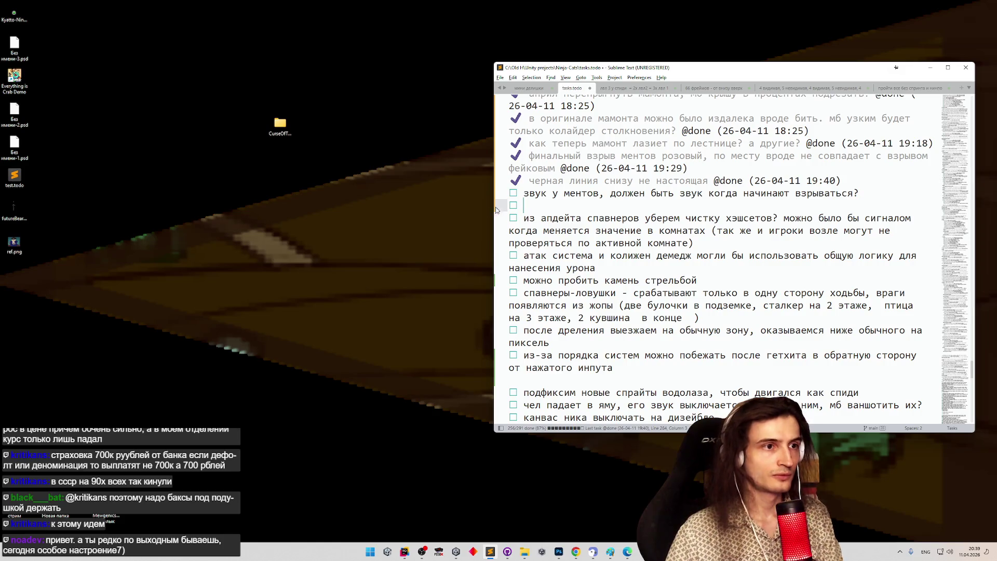
{"action": "key", "text": "ctrl+Return"}
{"action": "type", "text": "pder"}
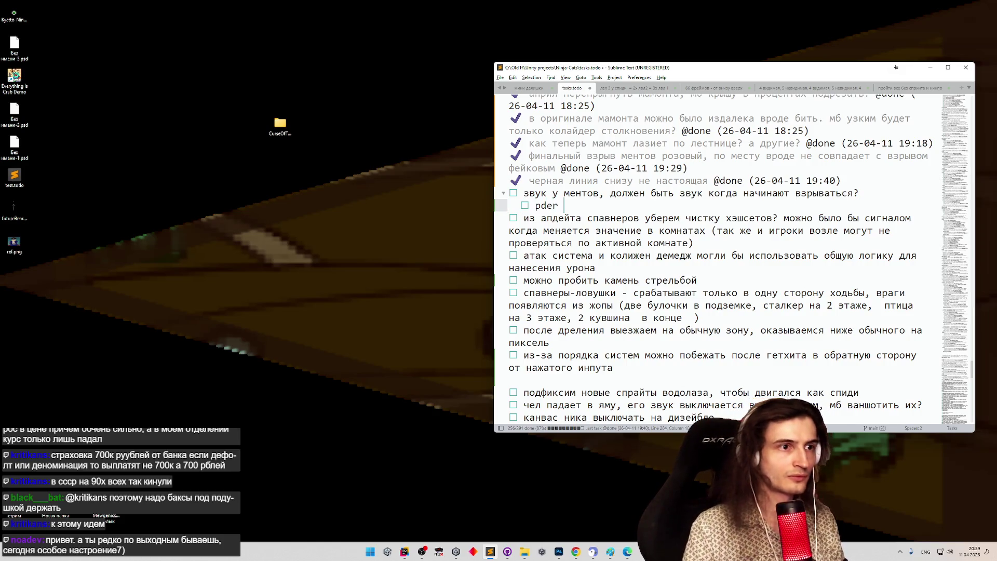
{"action": "key", "text": "super+space"}
{"action": "key", "text": "BackSpace"}
{"action": "key", "text": "BackSpace"}
{"action": "key", "text": "BackSpace"}
{"action": "type", "text": "звук вы"}
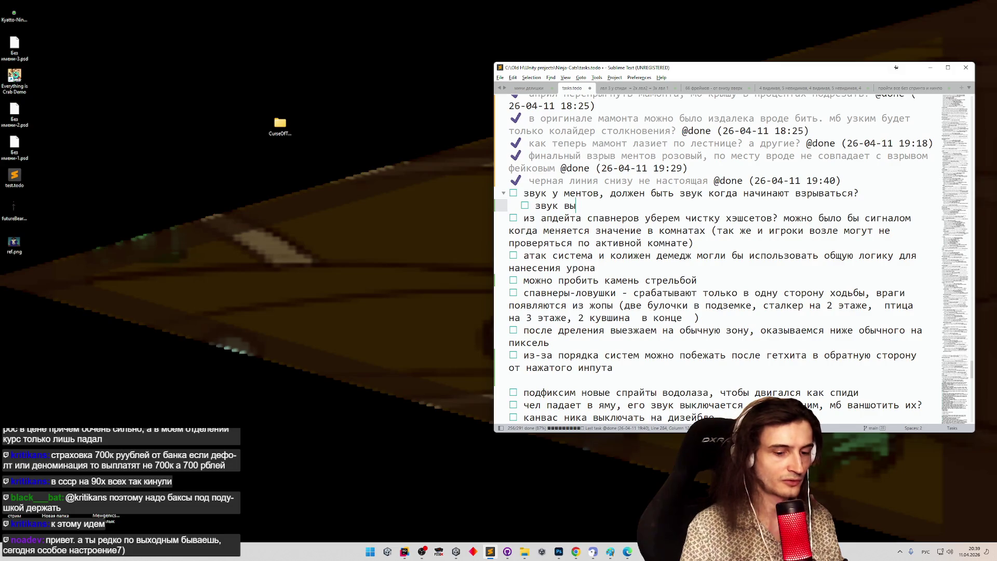
{"action": "type", "text": "ыва есть даже когда кам"}
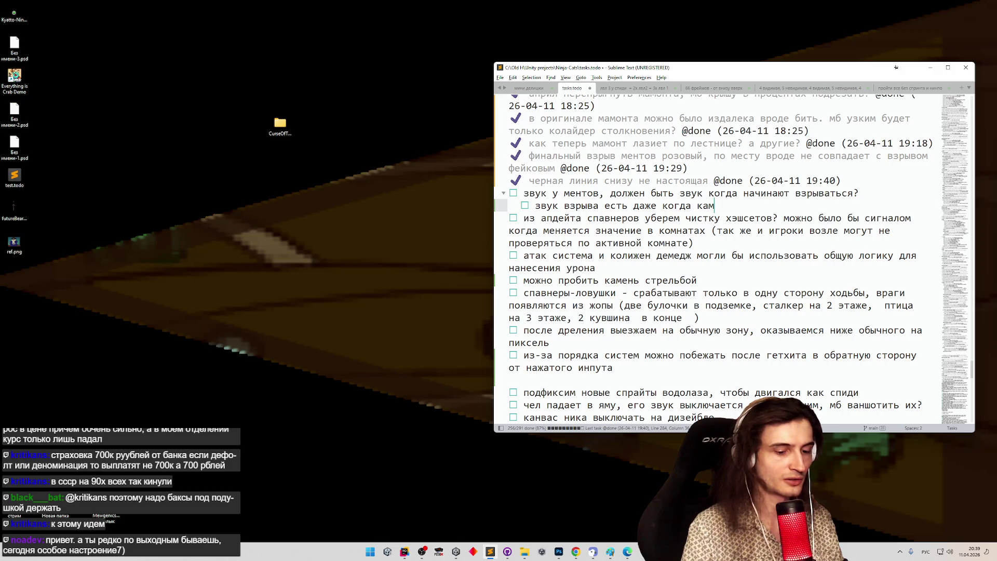
{"action": "type", "text": "икадзе"}
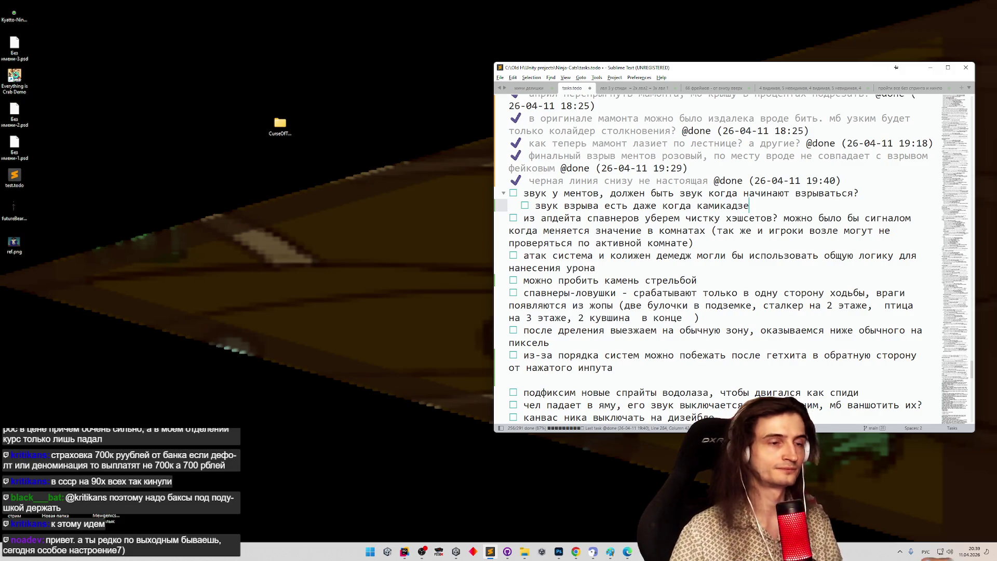
{"action": "left_click", "coordinate": [582, 193]}
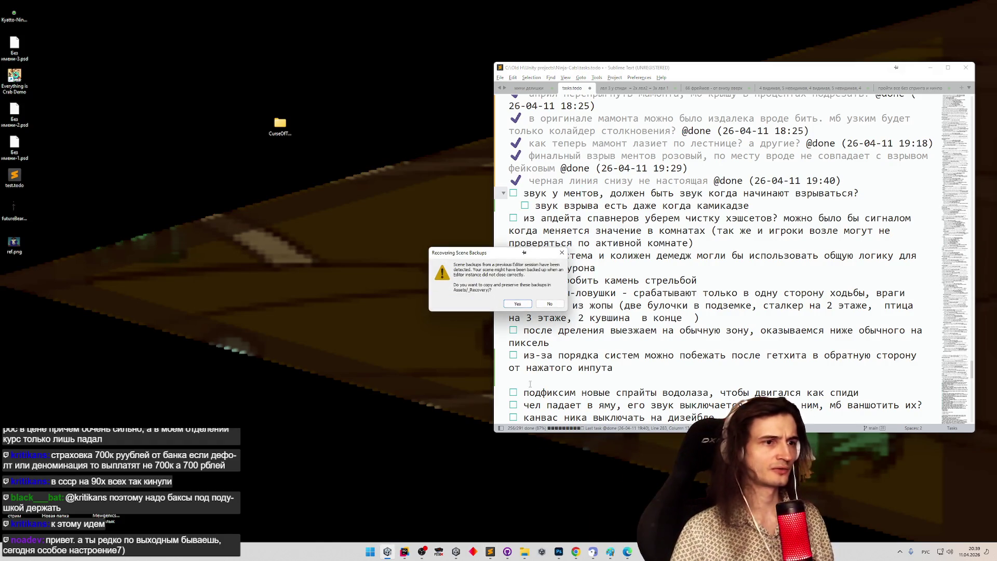
Step: Answer No to recovering the scene backups and let the project reload
{"action": "left_click", "coordinate": [546, 307]}
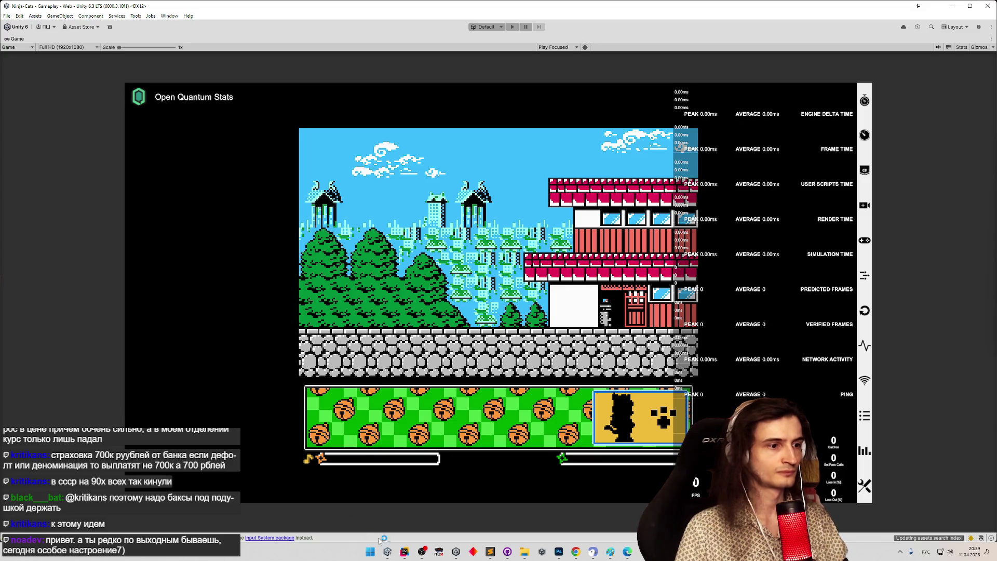
Step: In Rider, search the project for the AttackSystem file
{"action": "left_click", "coordinate": [404, 551]}
{"action": "key", "text": "shift"}
{"action": "key", "text": "shift"}
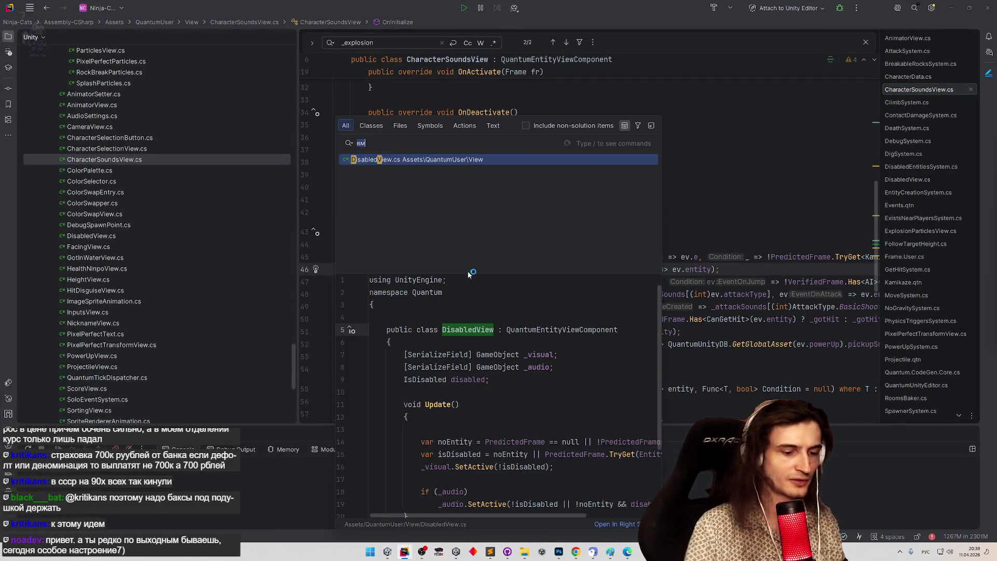
{"action": "type", "text": "феефслы"}
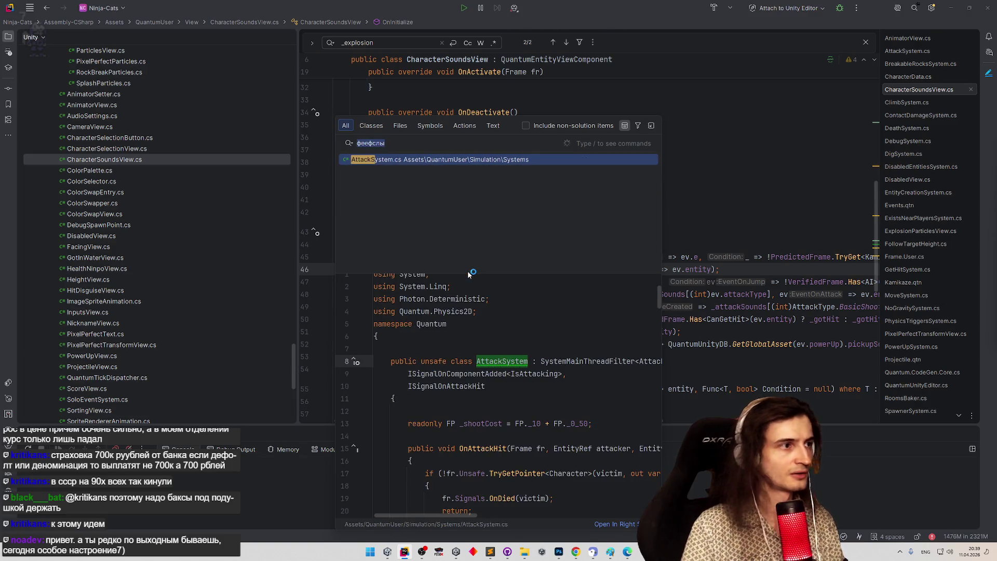
{"action": "key", "text": "alt+shift"}
{"action": "type", "text": "tt"}
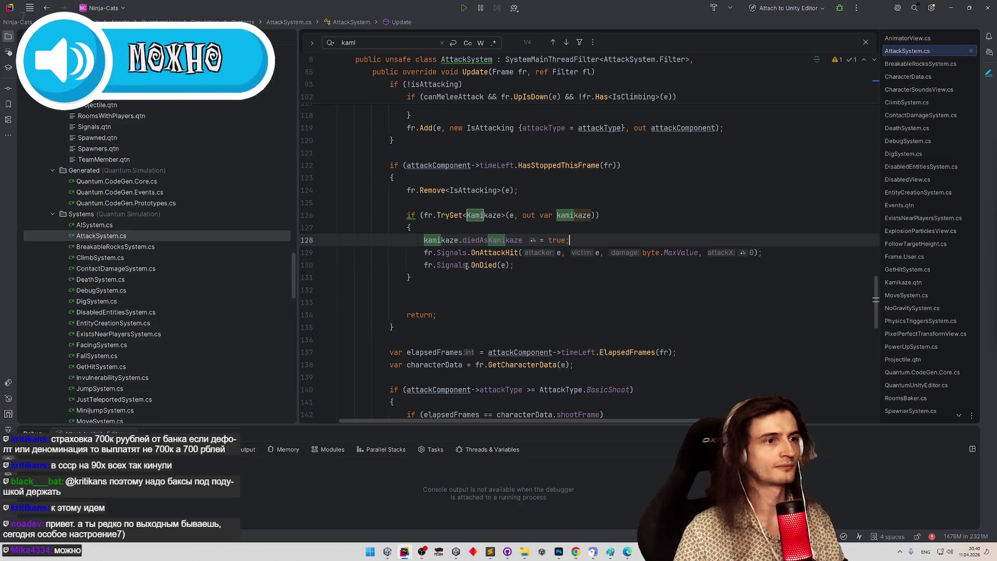
Step: Scroll through AttackSystem.cs Update to review the Kamikaze block setting diedAsKamikaze = true
{"action": "scroll", "coordinate": [495, 246], "scroll_direction": "down", "scroll_amount": 2}
{"action": "scroll", "coordinate": [494, 247], "scroll_direction": "down", "scroll_amount": 5}
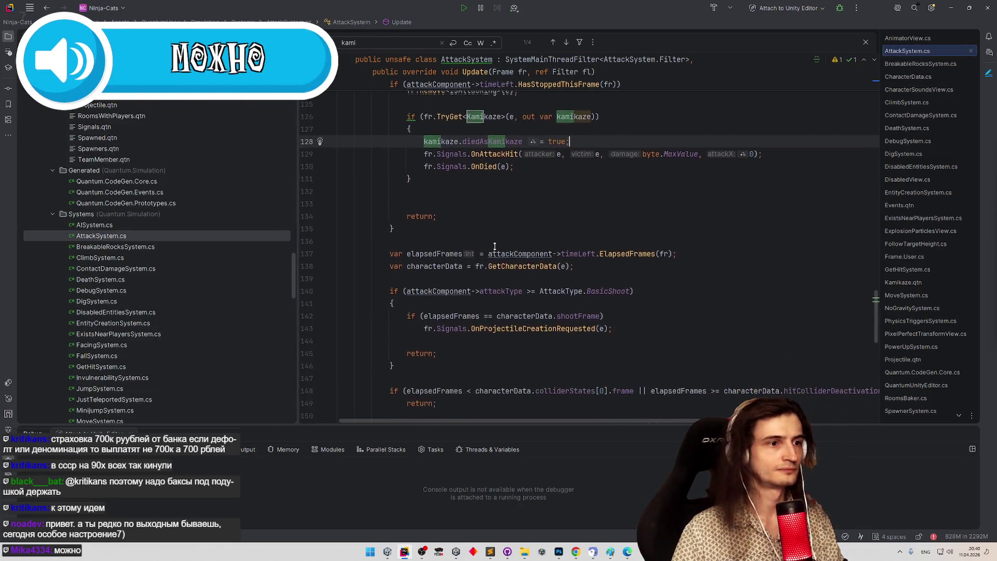
{"action": "scroll", "coordinate": [494, 246], "scroll_direction": "down", "scroll_amount": 8}
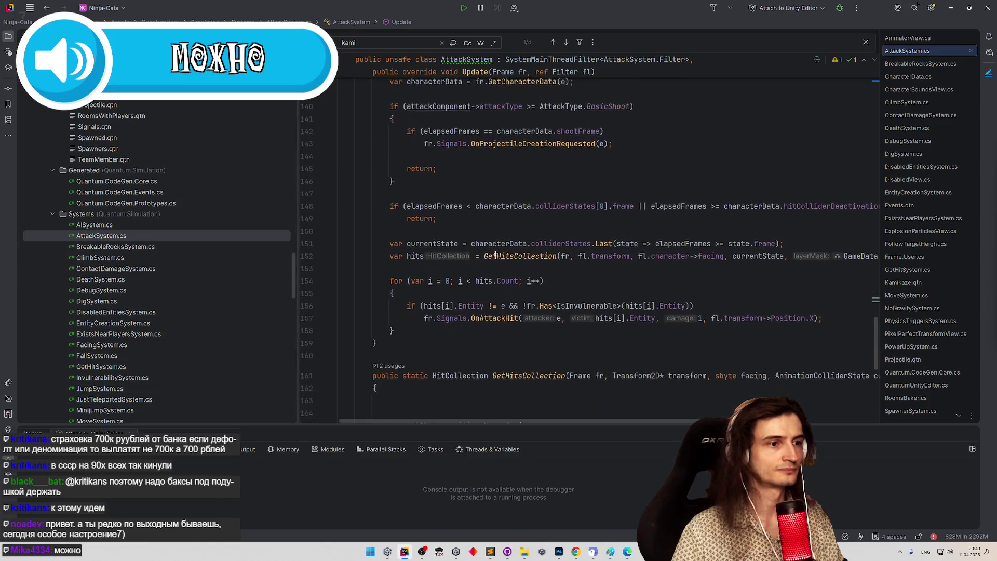
{"action": "scroll", "coordinate": [510, 264], "scroll_direction": "up", "scroll_amount": 7}
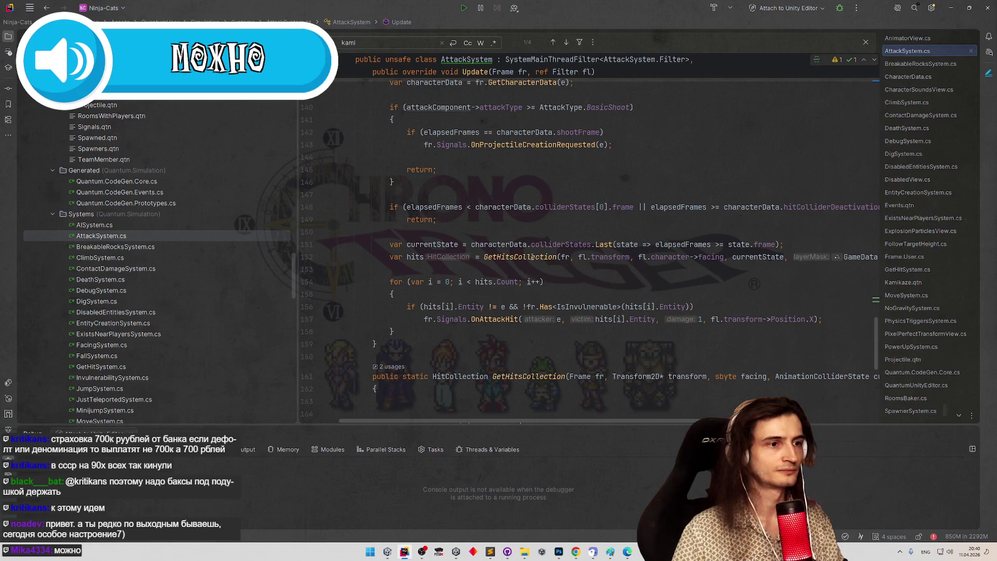
{"action": "scroll", "coordinate": [532, 257], "scroll_direction": "up", "scroll_amount": 2}
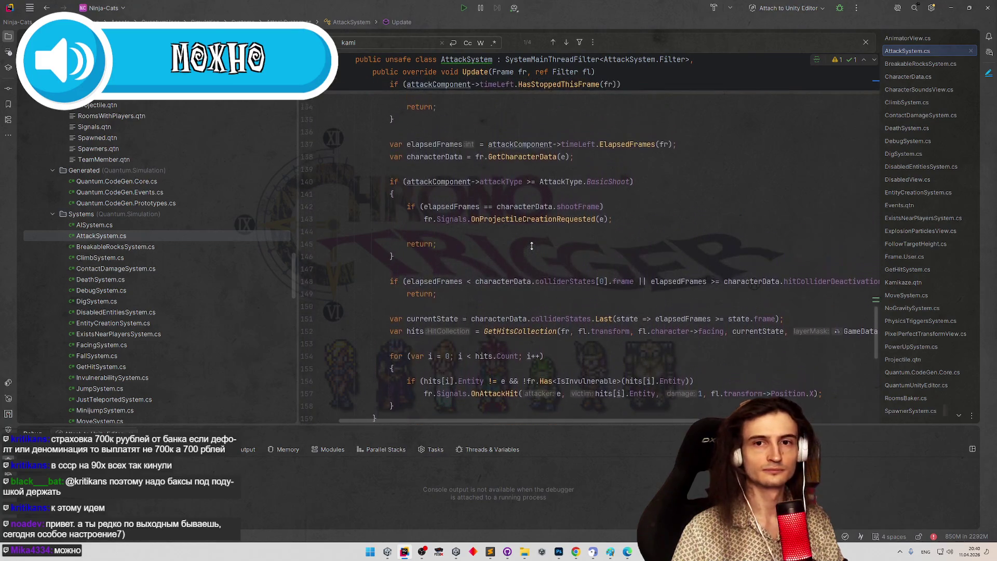
{"action": "scroll", "coordinate": [532, 249], "scroll_direction": "down", "scroll_amount": 2}
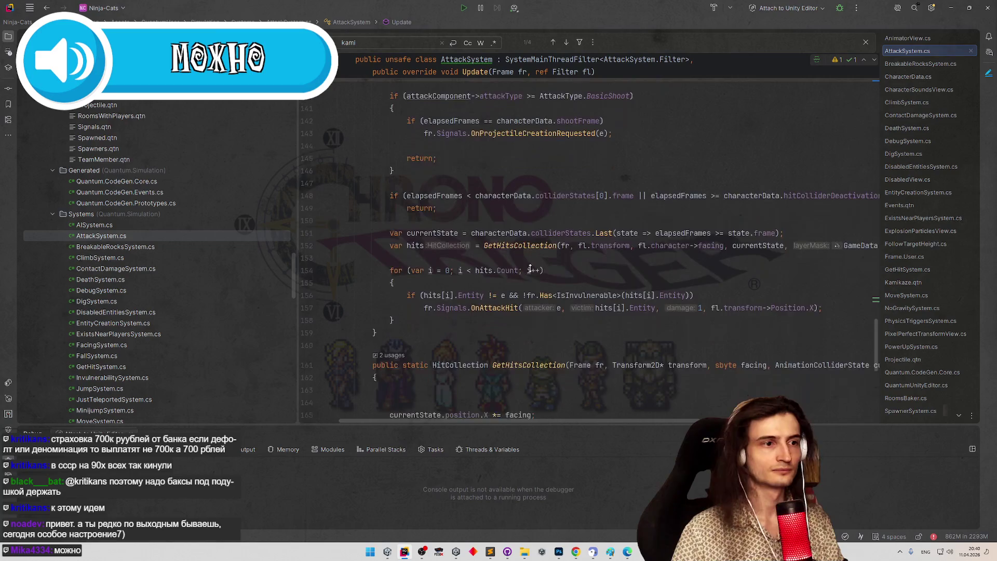
{"action": "scroll", "coordinate": [537, 255], "scroll_direction": "up", "scroll_amount": 3}
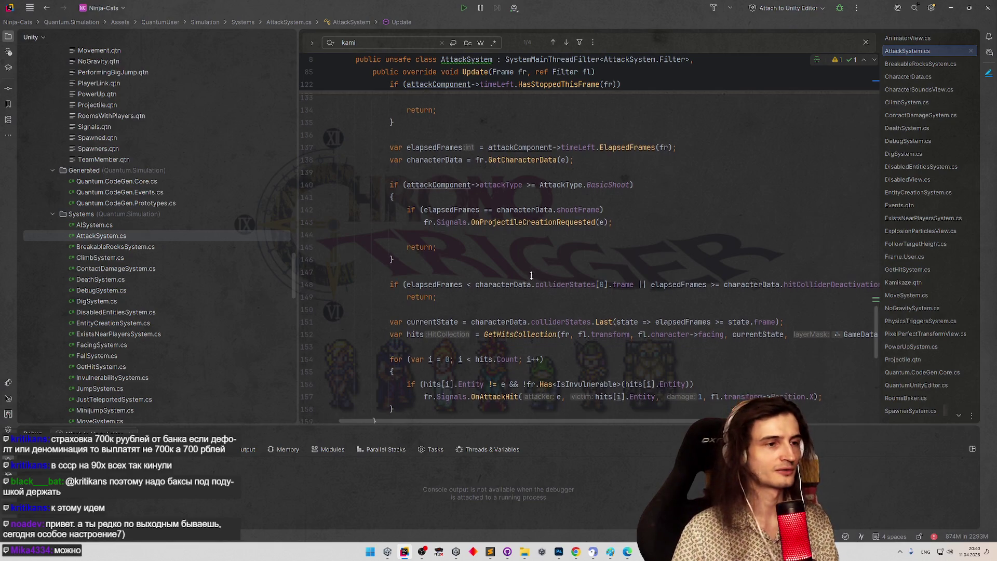
{"action": "scroll", "coordinate": [533, 273], "scroll_direction": "down", "scroll_amount": 2}
{"action": "scroll", "coordinate": [532, 275], "scroll_direction": "down", "scroll_amount": 3}
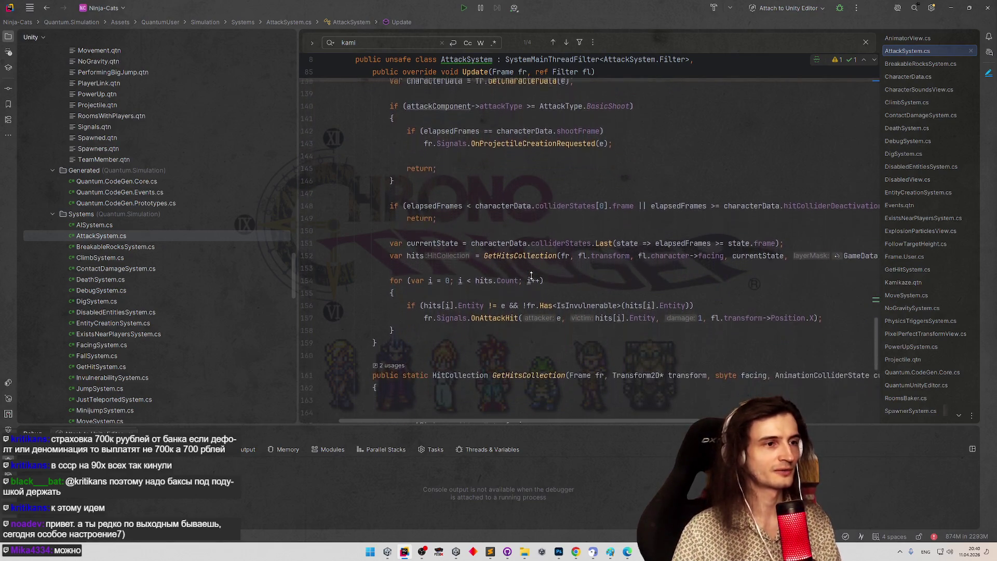
{"action": "scroll", "coordinate": [532, 275], "scroll_direction": "down", "scroll_amount": 2}
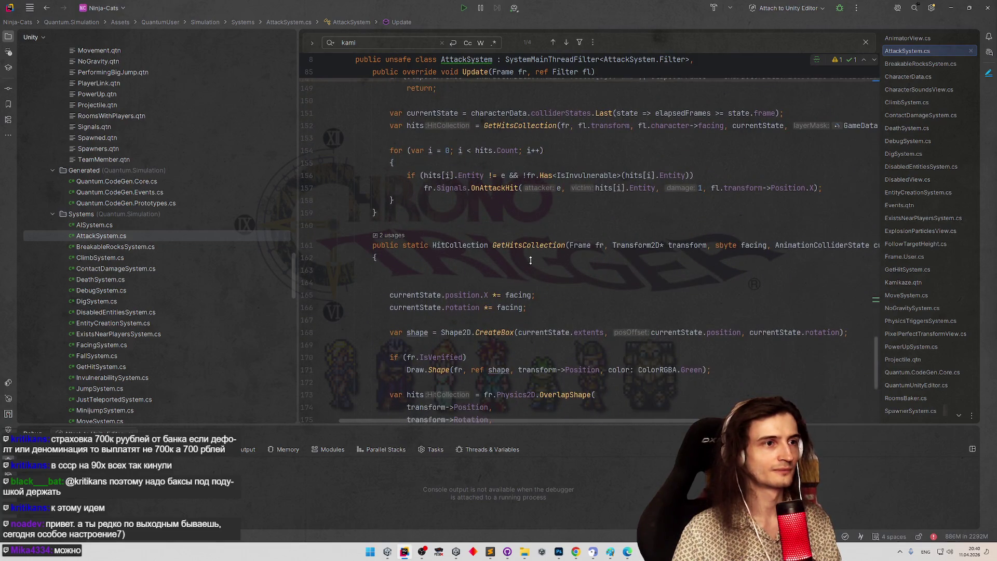
{"action": "scroll", "coordinate": [531, 261], "scroll_direction": "up", "scroll_amount": 3}
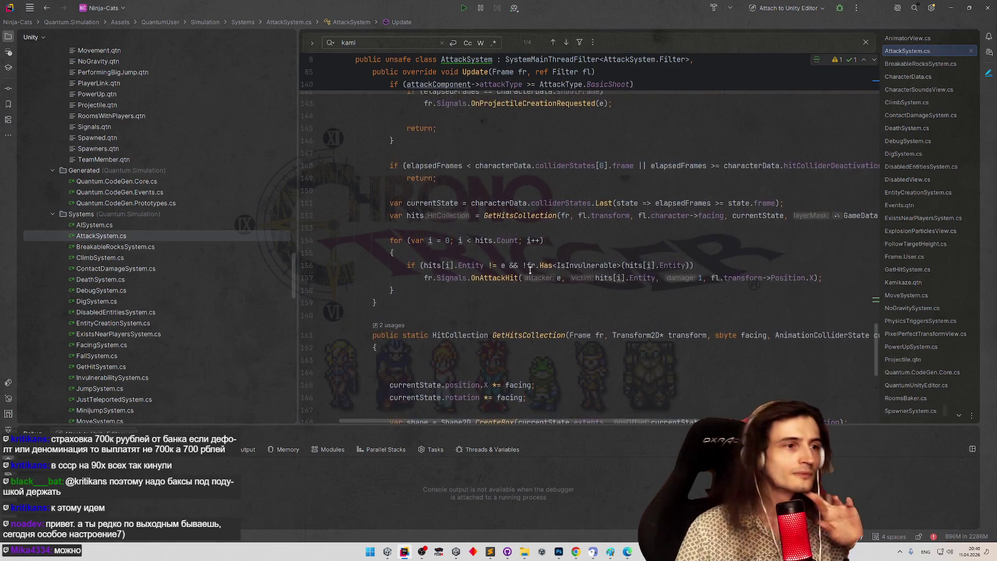
{"action": "scroll", "coordinate": [530, 269], "scroll_direction": "up", "scroll_amount": 20}
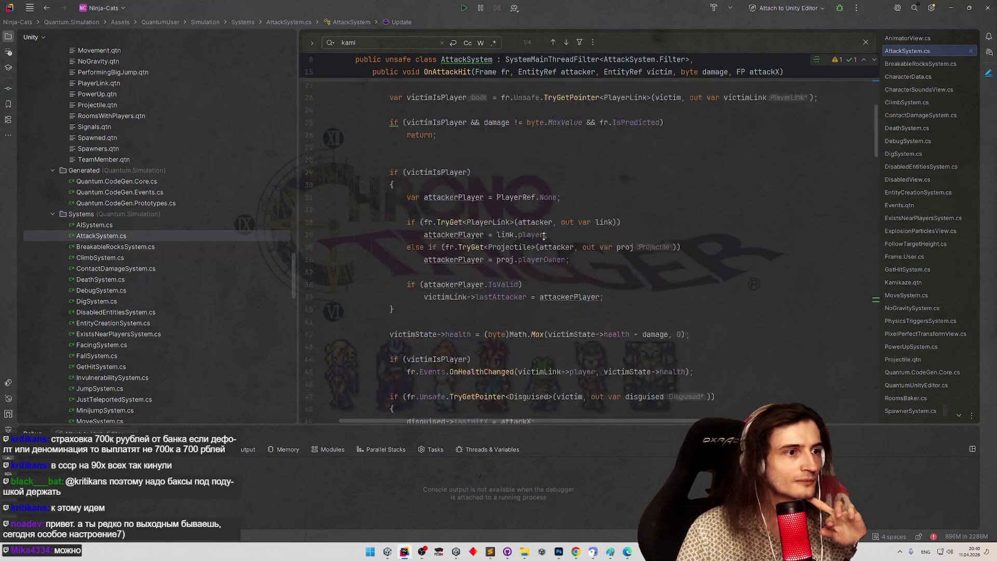
{"action": "scroll", "coordinate": [544, 235], "scroll_direction": "up", "scroll_amount": 8}
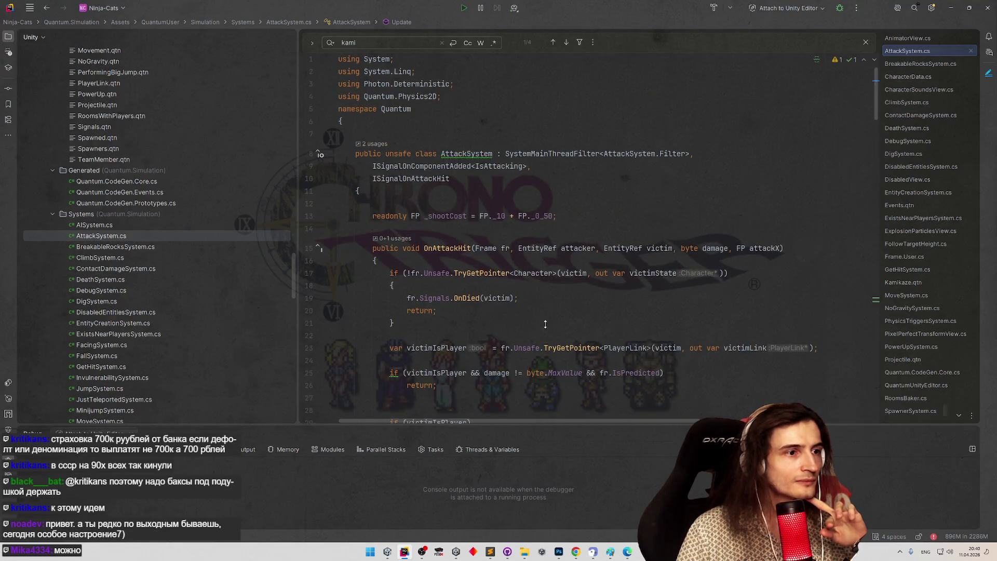
{"action": "scroll", "coordinate": [545, 324], "scroll_direction": "down", "scroll_amount": 20}
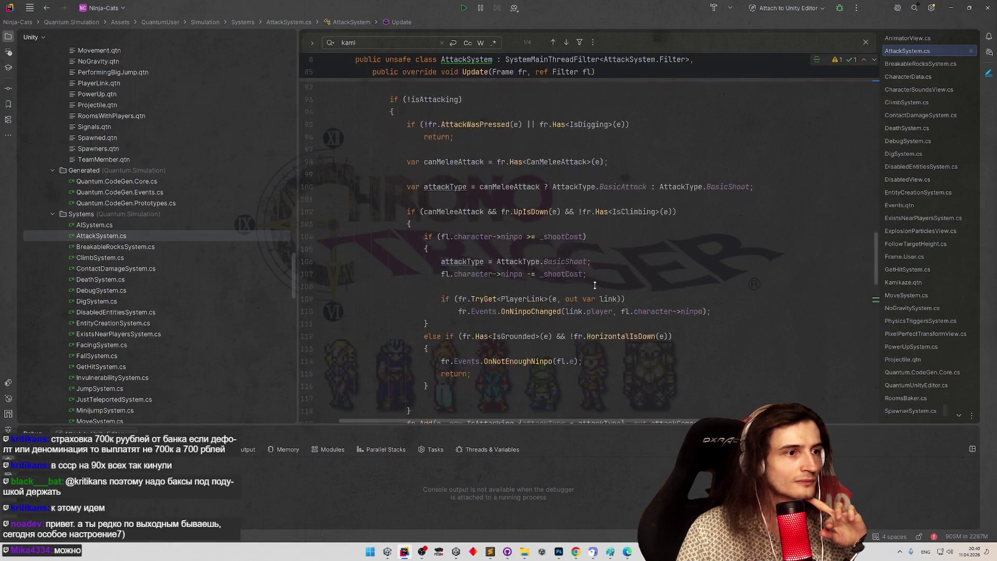
{"action": "scroll", "coordinate": [595, 285], "scroll_direction": "down", "scroll_amount": 6}
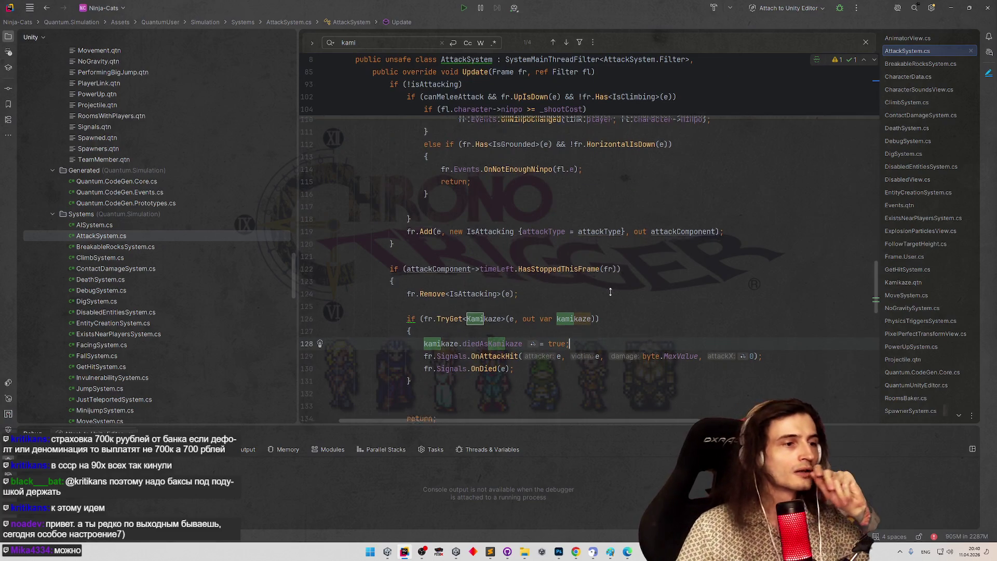
{"action": "scroll", "coordinate": [592, 288], "scroll_direction": "down", "scroll_amount": 2}
Step: On line 126, replace fr.TryGet with fr.Unsafe.TryGetPointer for the Kamikaze lookup
{"action": "left_click", "coordinate": [437, 266]}
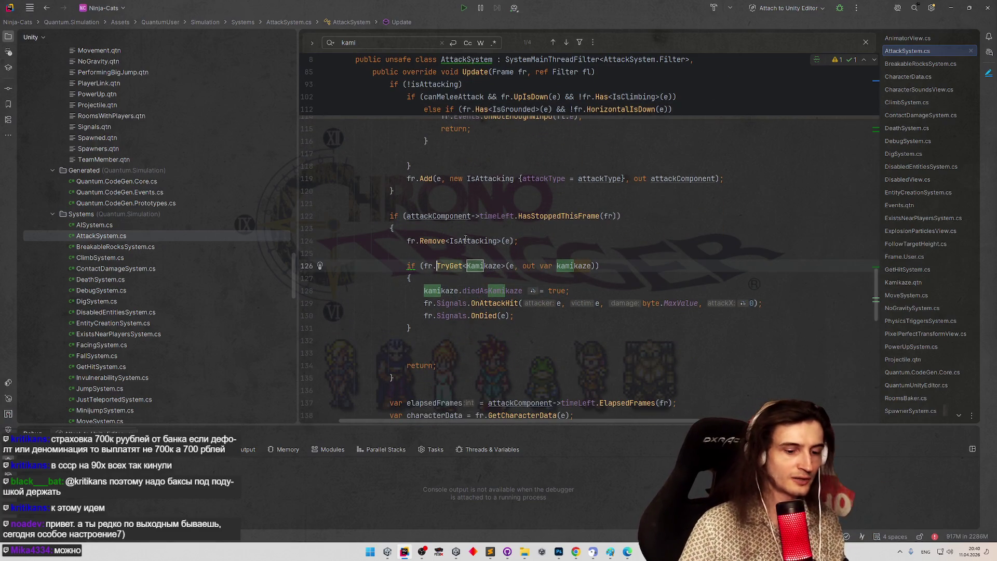
{"action": "type", "text": "Unsafe.TryGet"}
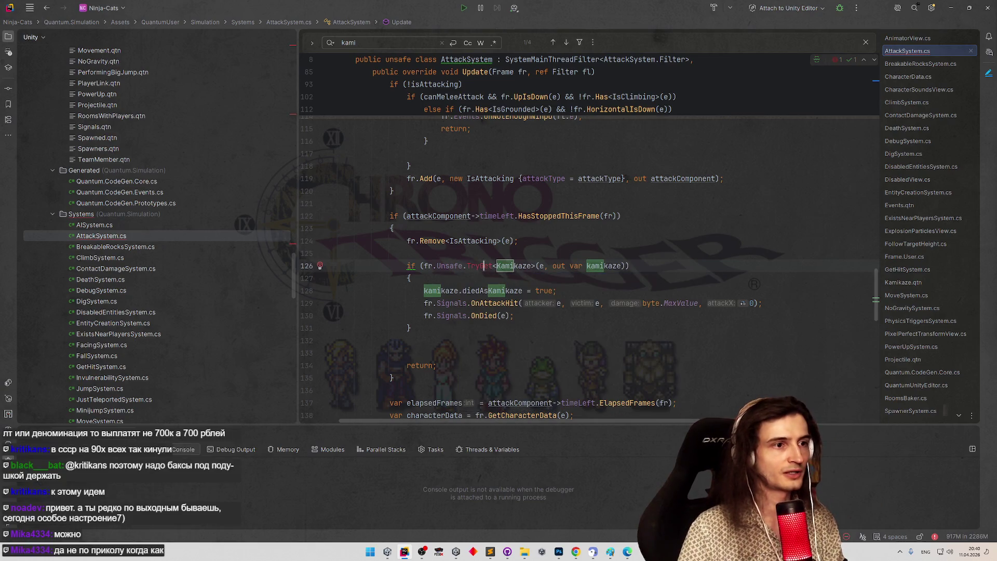
{"action": "type", "text": "Poin"}
{"action": "key", "text": "Return"}
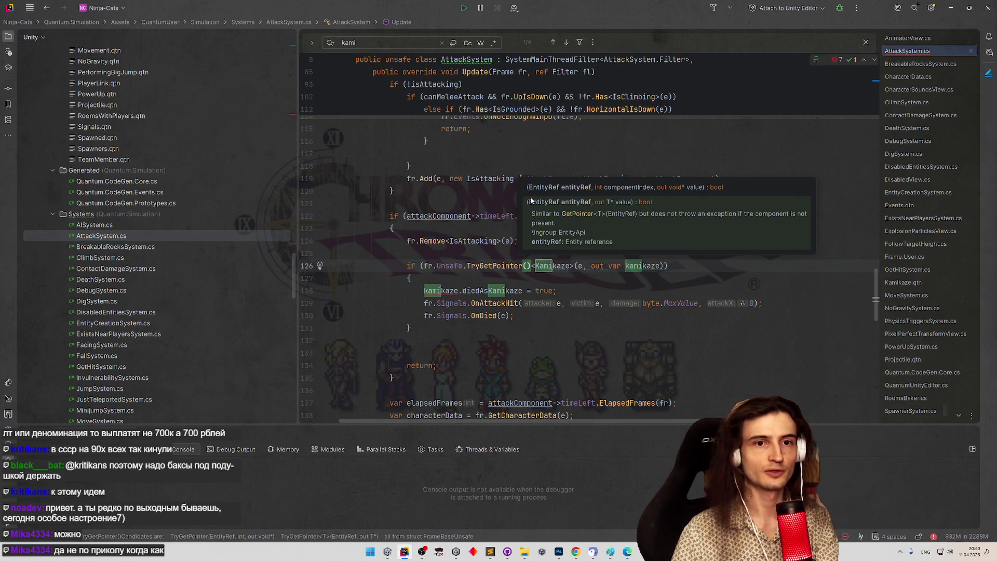
{"action": "key", "text": "BackSpace"}
{"action": "key", "text": "BackSpace"}
{"action": "left_click", "coordinate": [592, 166]}
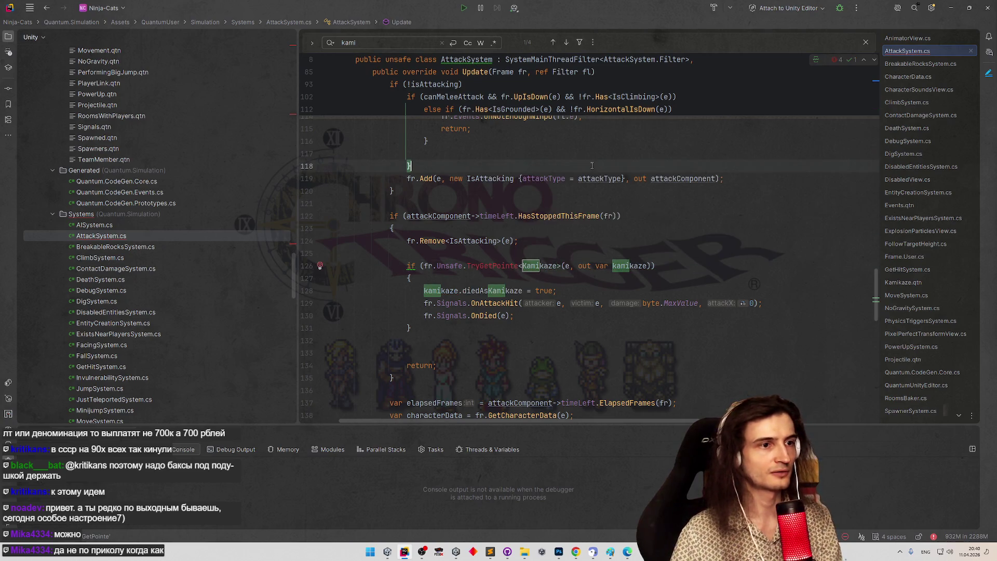
{"action": "left_click", "coordinate": [518, 266]}
{"action": "type", "text": "r"}
{"action": "left_click", "coordinate": [575, 216]}
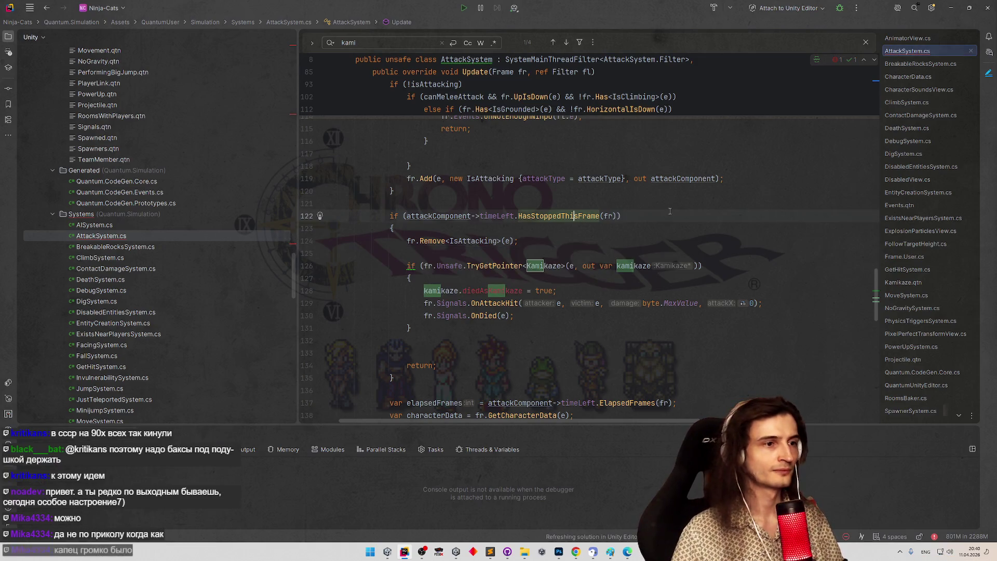
Step: On line 128, set diedAsKamikaze through kamikaze-> pointer syntax, then return to Unity
{"action": "left_click", "coordinate": [526, 291]}
{"action": "key", "text": "alt+Return"}
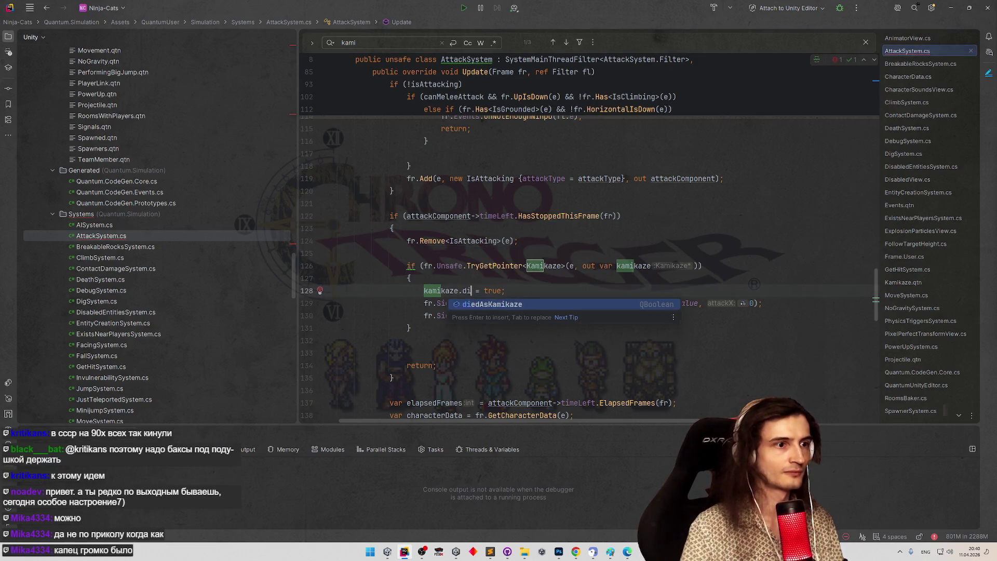
{"action": "key", "text": "Return"}
{"action": "left_click", "coordinate": [946, 8]}
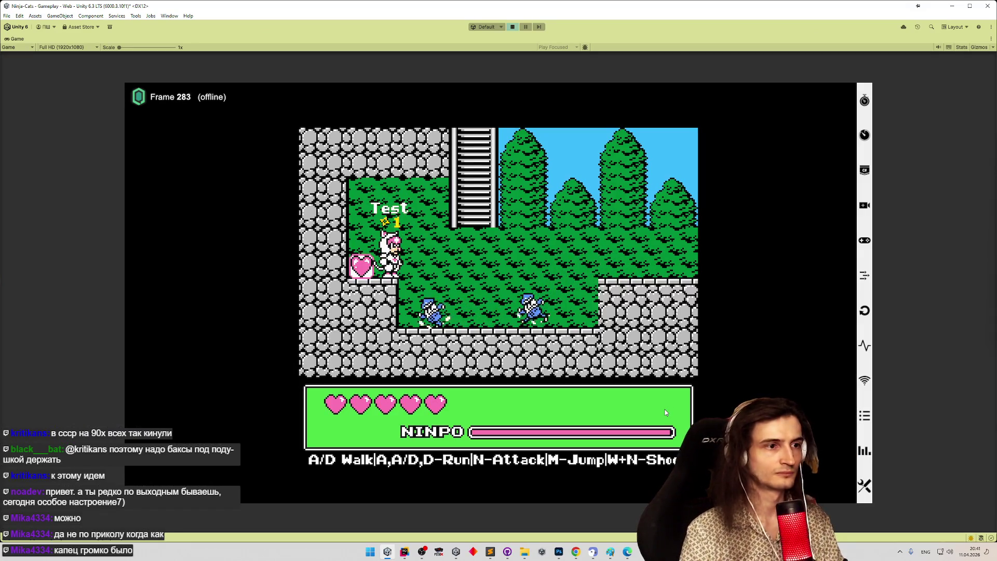
Step: Move the cat onto the ladder, drop to attack the enemy, then climb to the top
{"action": "key", "text": "d"}
{"action": "key", "text": "w"}
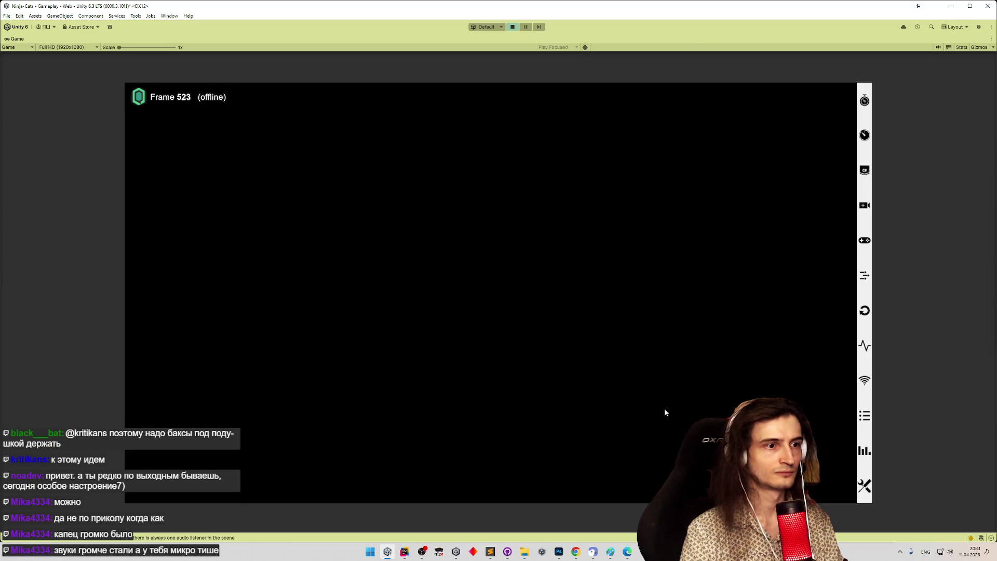
{"action": "key", "text": "s"}
{"action": "key", "text": "n"}
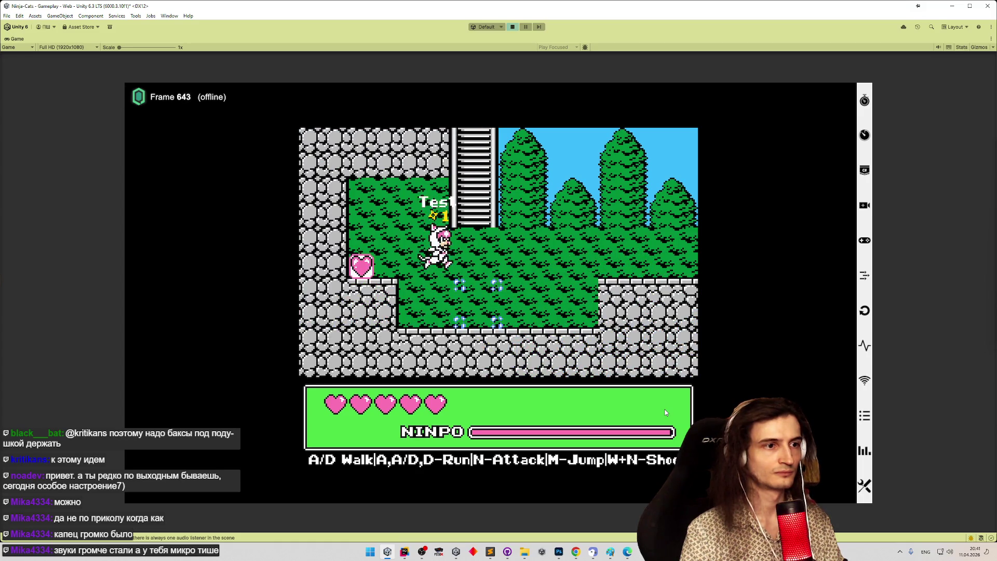
{"action": "key", "text": "m"}
{"action": "key", "text": "w"}
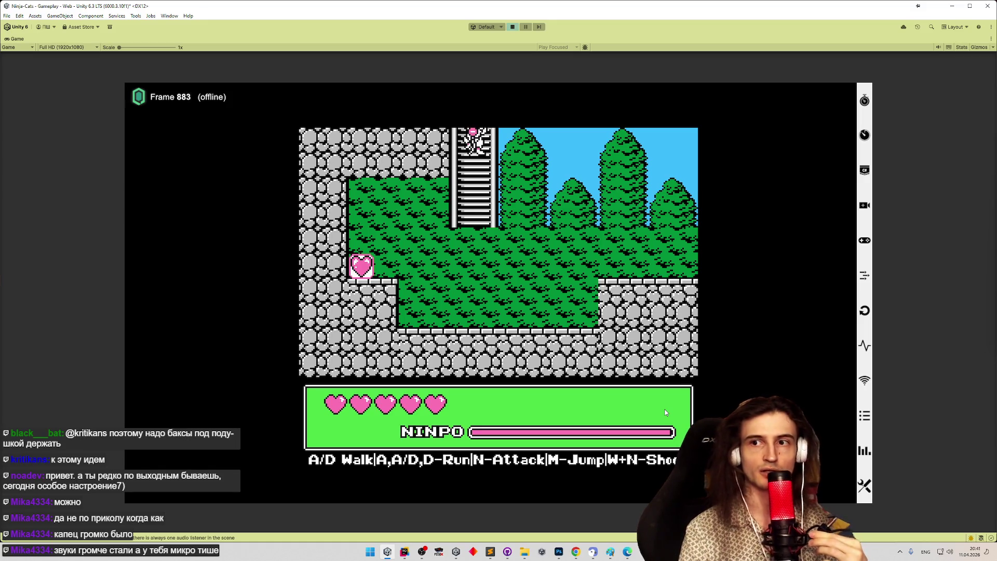
Step: Climb back down, attack the nearby enemy, run right through the level, then turn left
{"action": "key", "text": "w"}
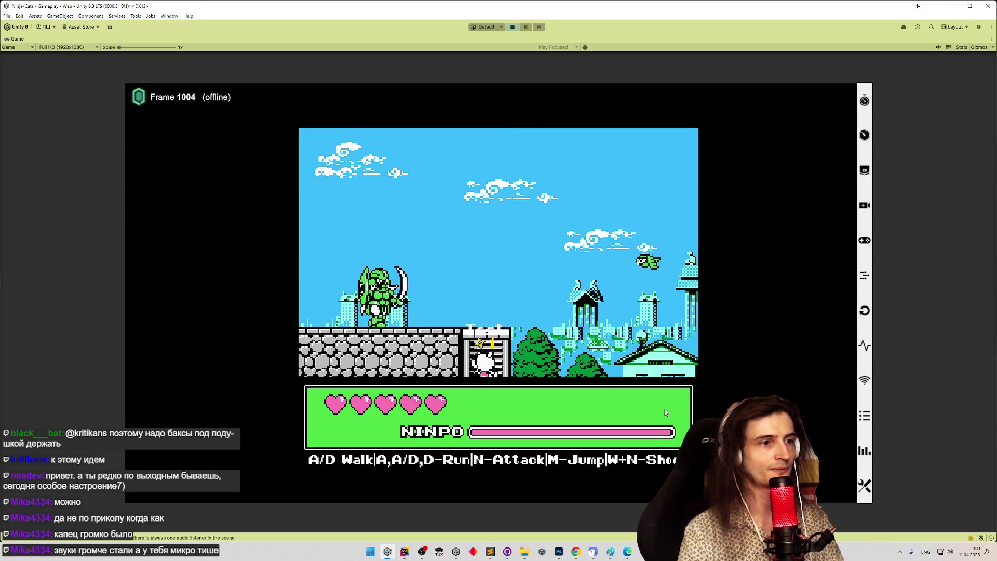
{"action": "key", "text": "s"}
{"action": "key", "text": "n"}
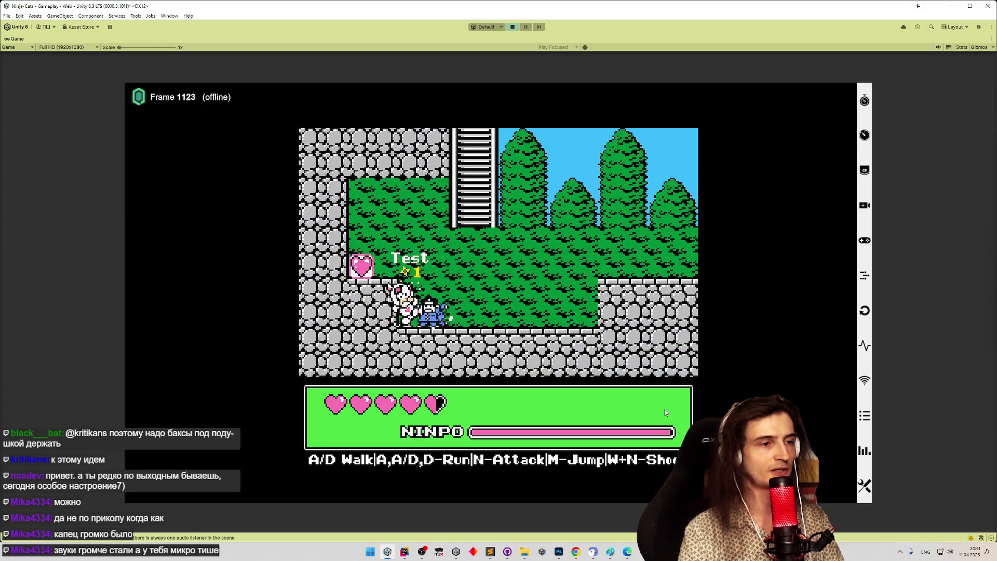
{"action": "key", "text": "m"}
{"action": "key", "text": "d"}
{"action": "key", "text": "a"}
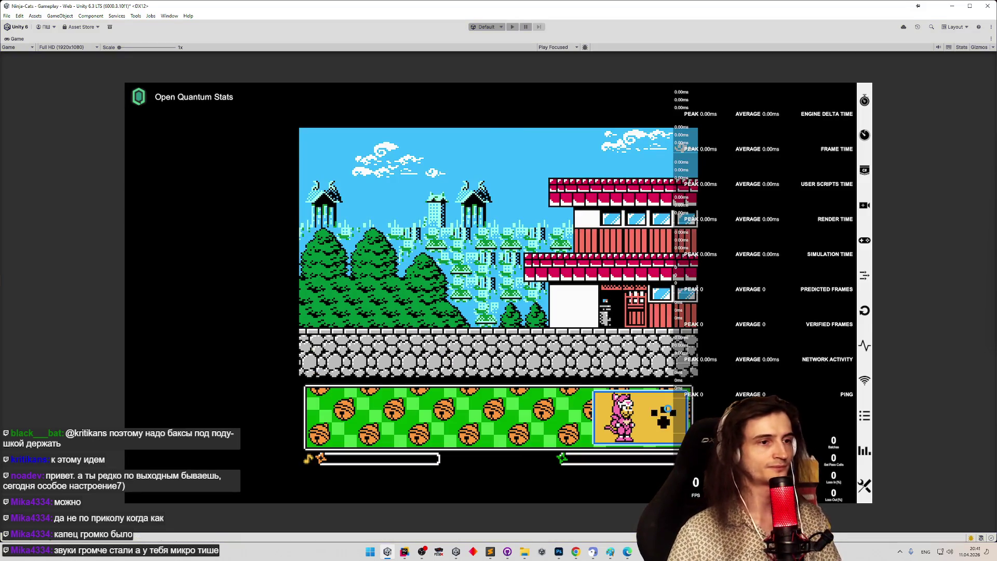
{"action": "left_click", "coordinate": [494, 552]}
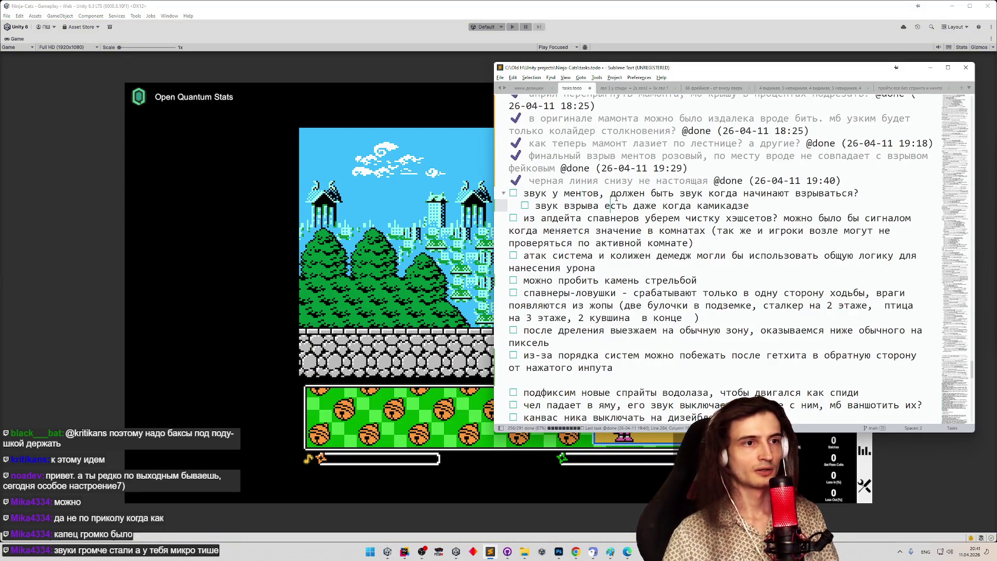
{"action": "left_click", "coordinate": [616, 196]}
{"action": "key", "text": "ctrl+d"}
{"action": "key", "text": "ctrl+d"}
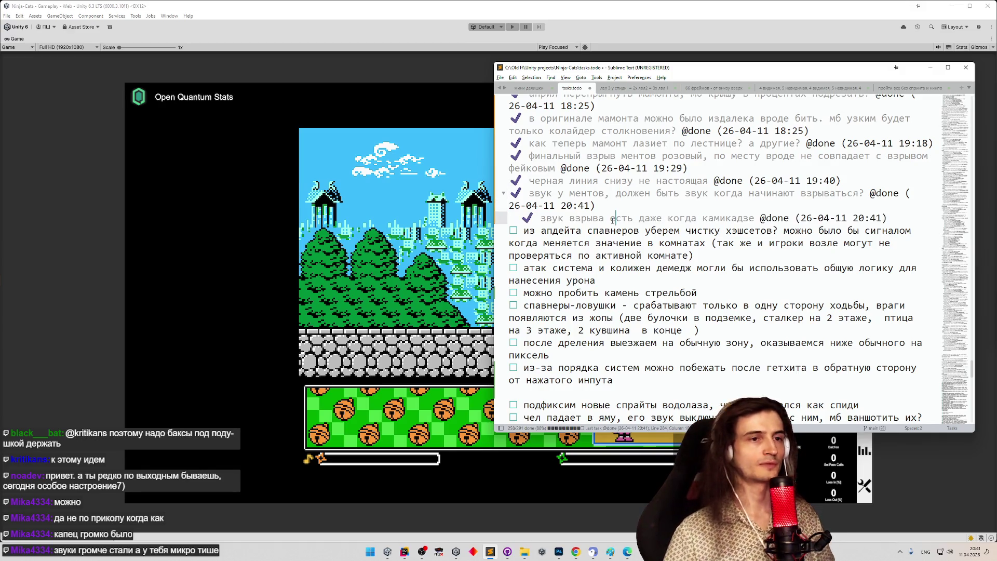